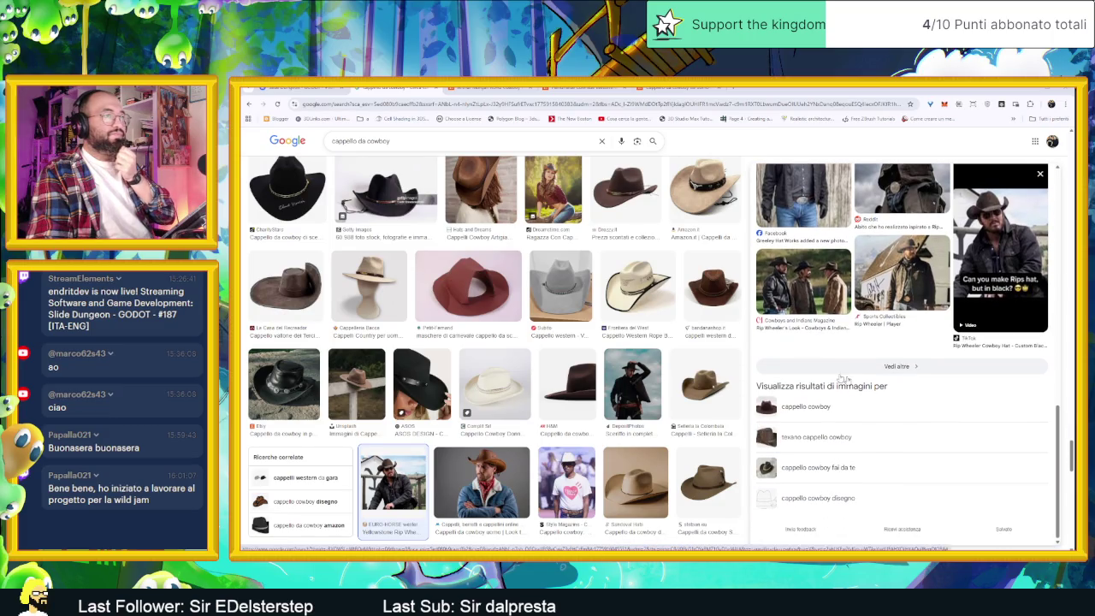
- Copy the Costume Cowboy Texano image from the Google Images cowboy hat results
scroll(615, 420, "down", 4)
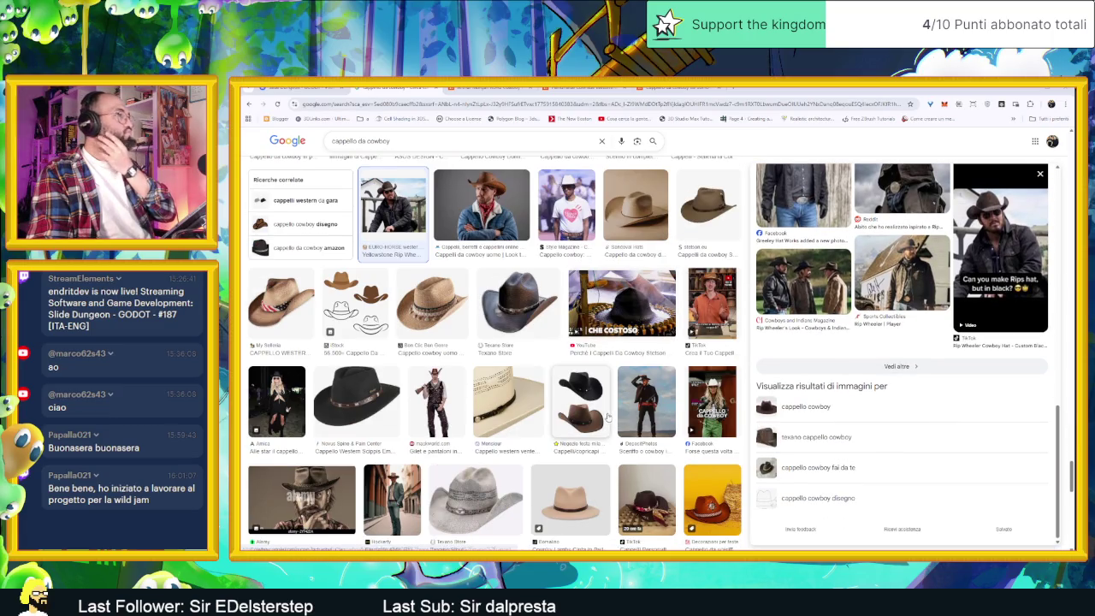
scroll(611, 418, "down", 4)
scroll(609, 417, "down", 2)
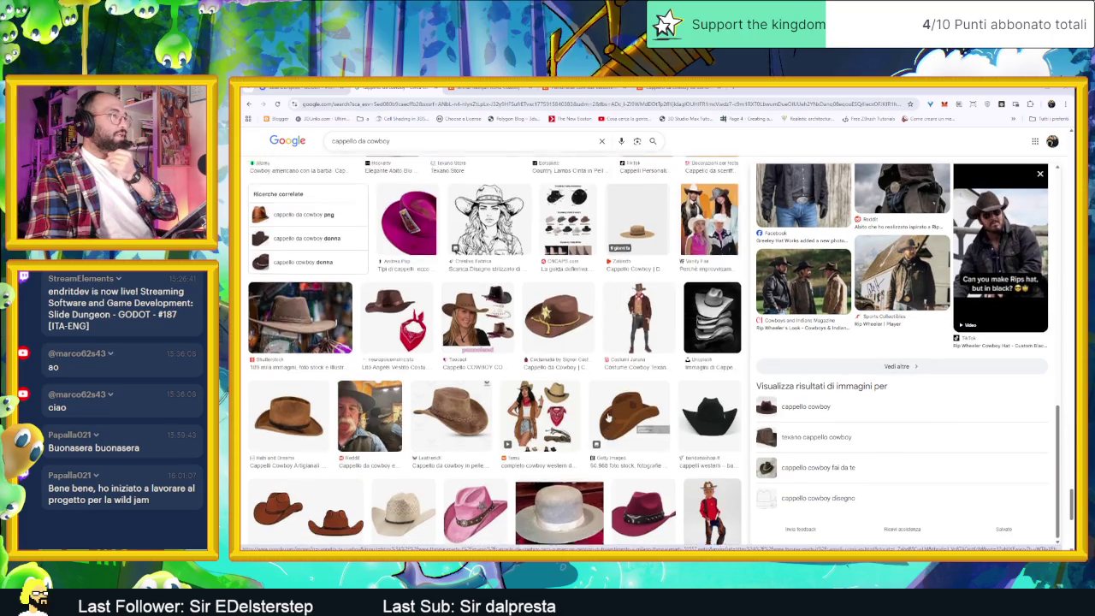
left_click(643, 267)
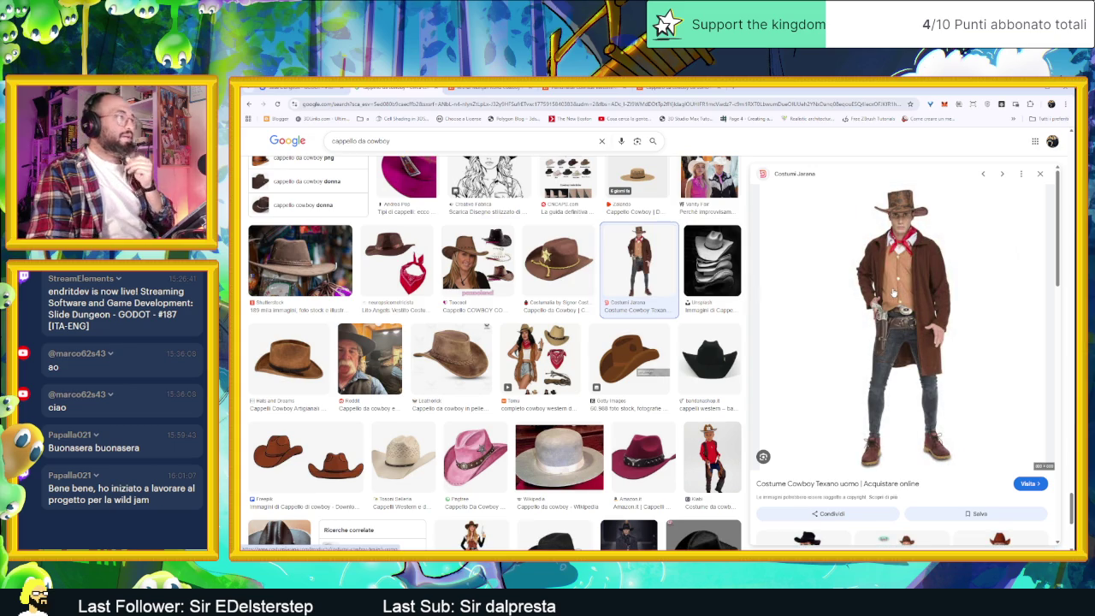
right_click(894, 292)
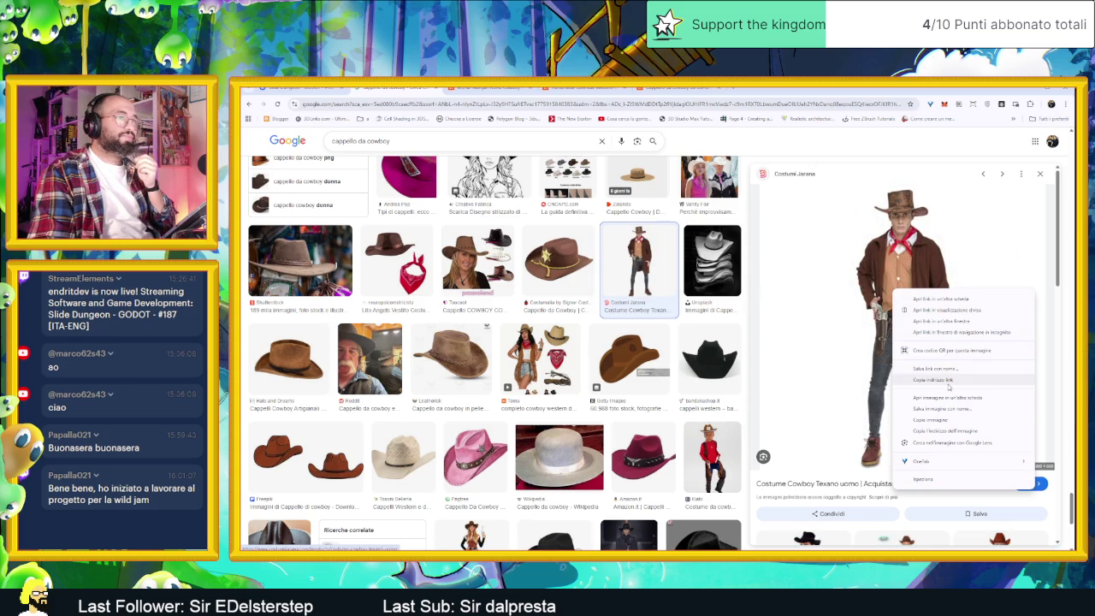
left_click(949, 419)
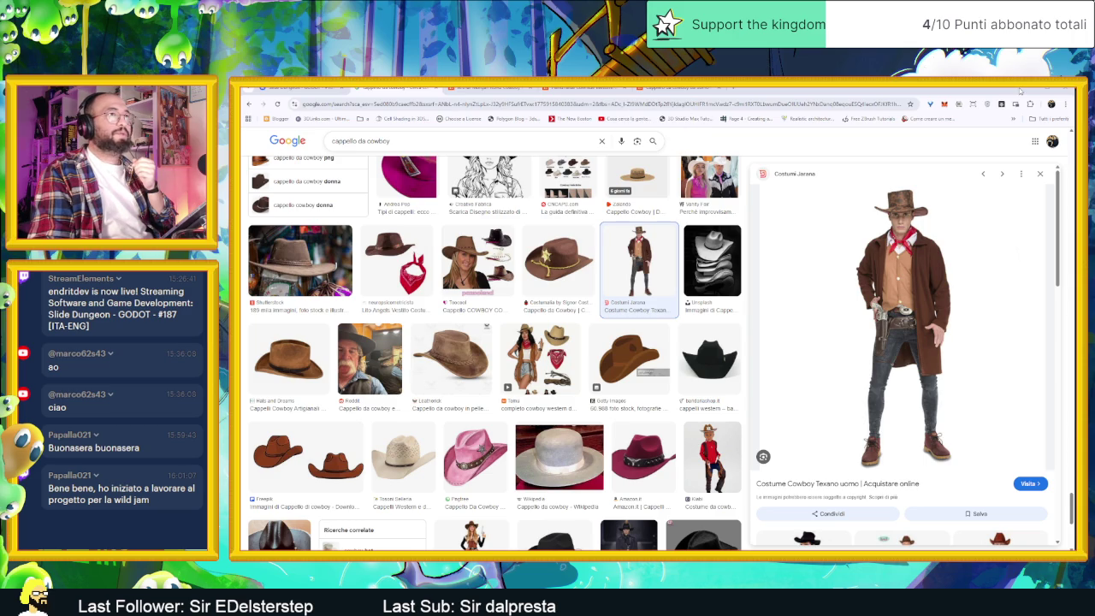
key("alt+Tab")
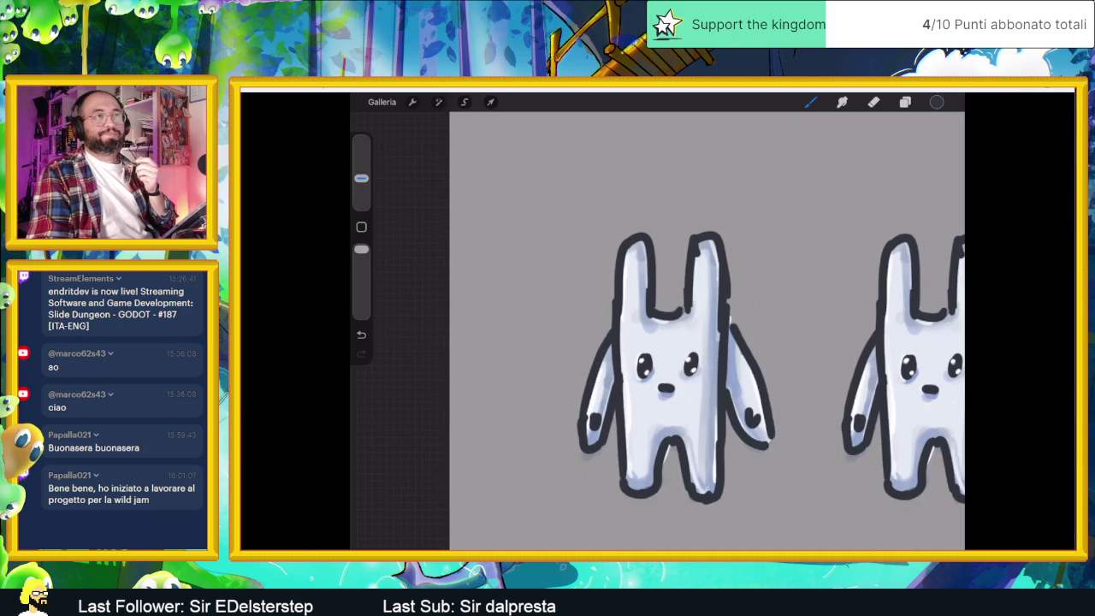
- Show the cowboy reference photos over the canvas, zoomed in on the hat and standing cowboy
key("alt+Tab")
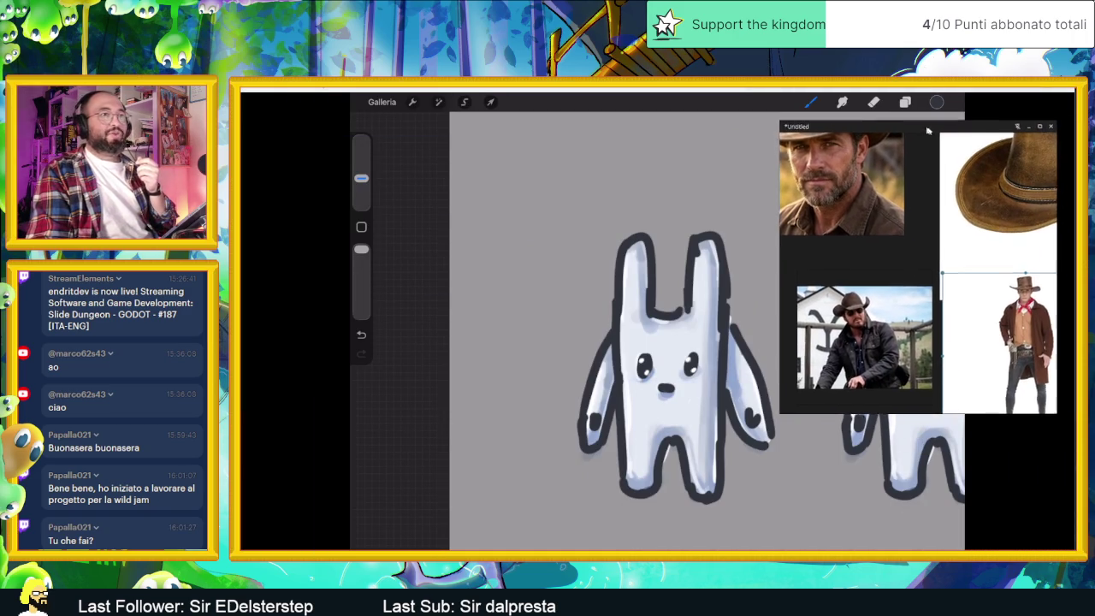
scroll(951, 248, "up", 3)
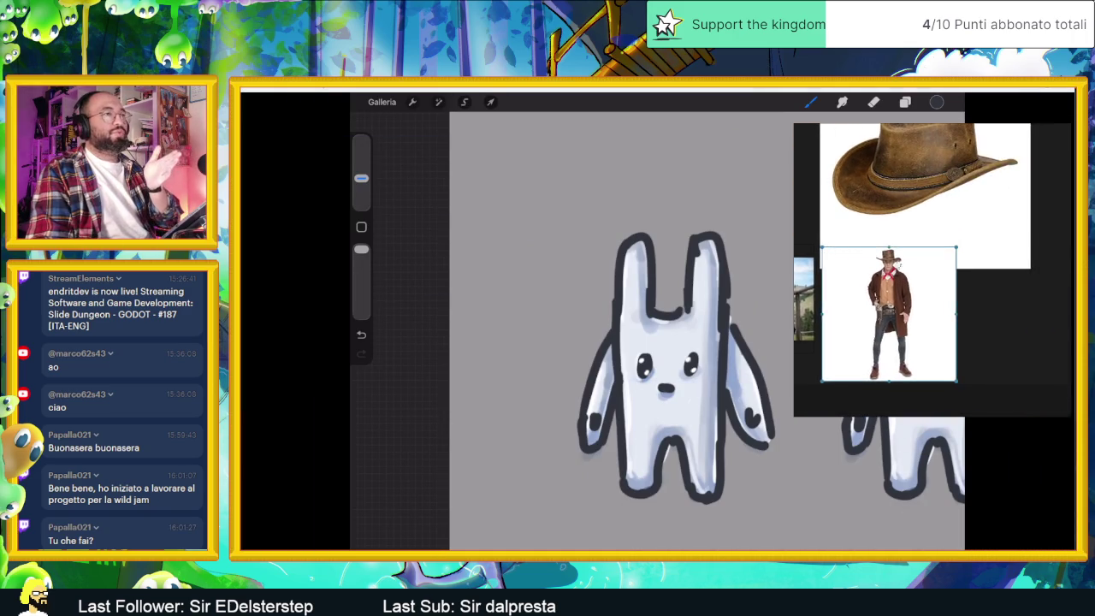
scroll(887, 248, "up", 2)
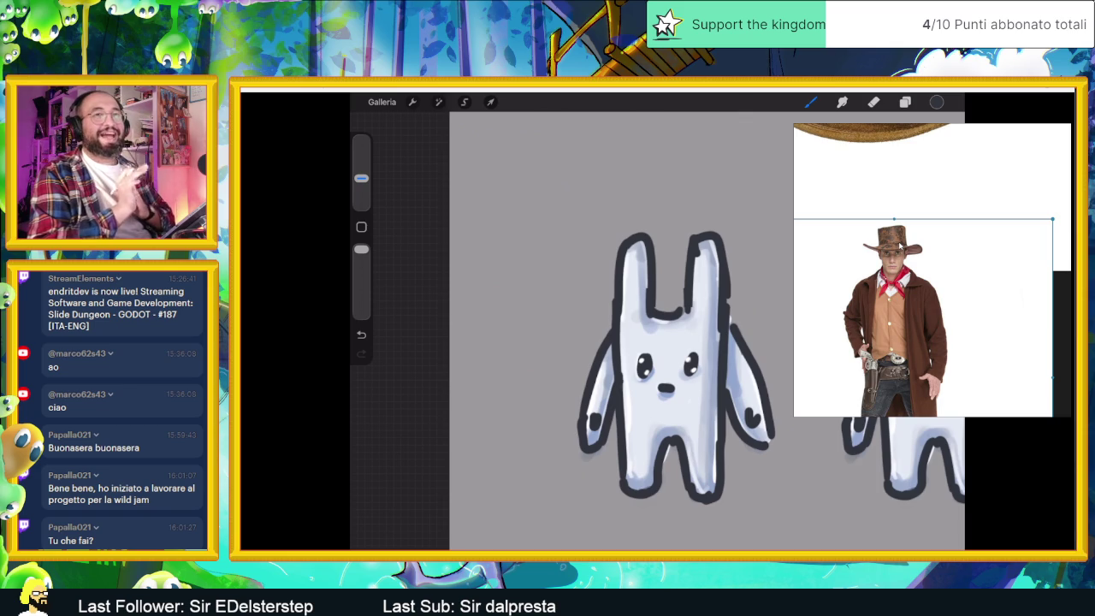
scroll(676, 359, "down", 3)
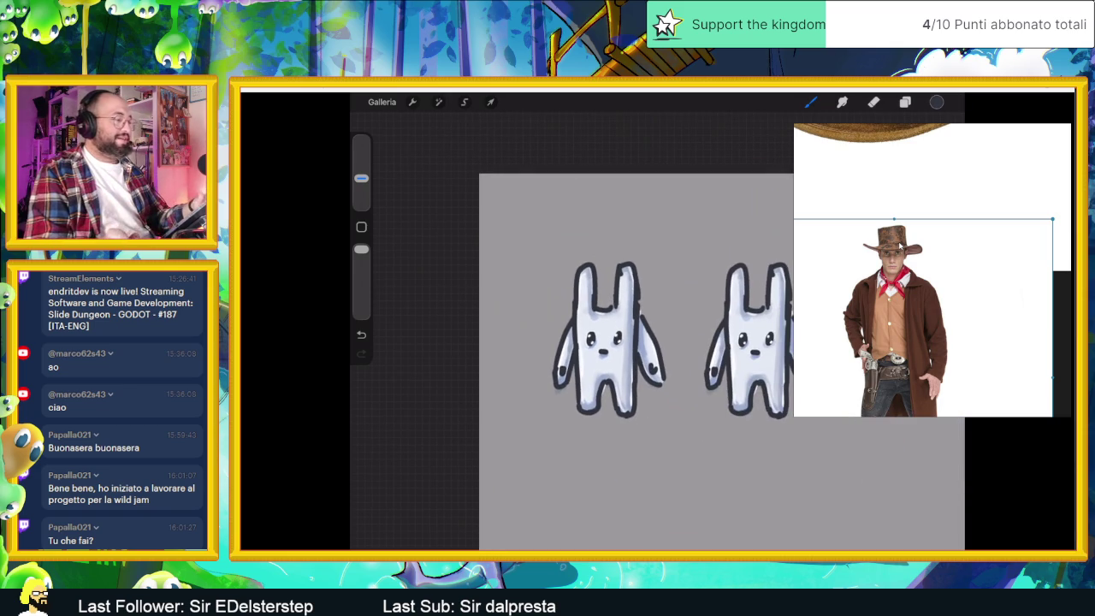
- Open the bunny warriors artwork from the gallery and close the cowboy reference window
left_click(382, 102)
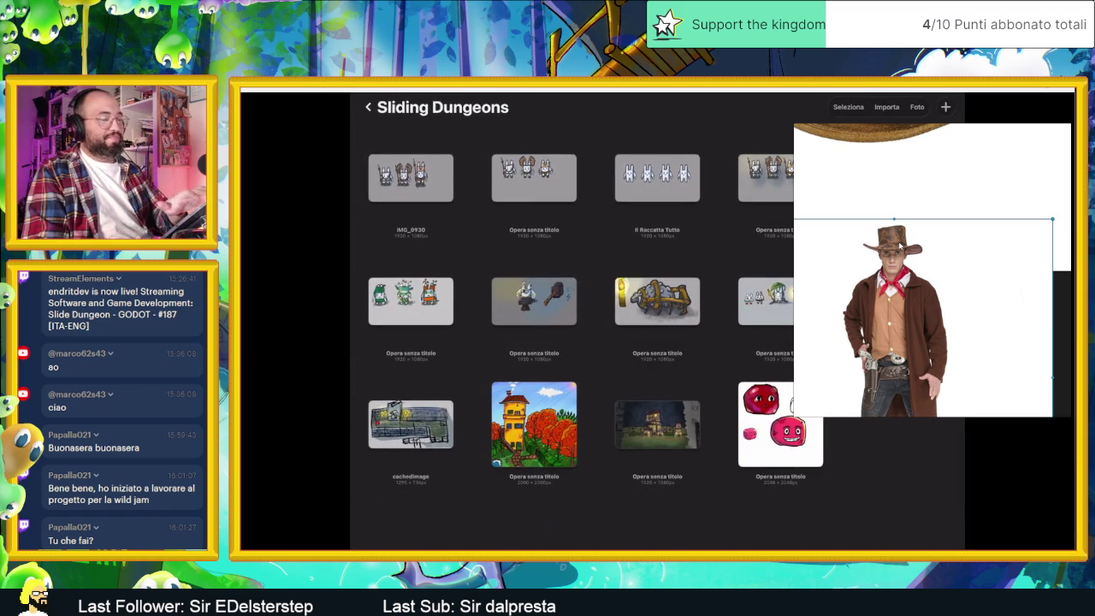
left_click(534, 177)
scroll(598, 334, "down", 2)
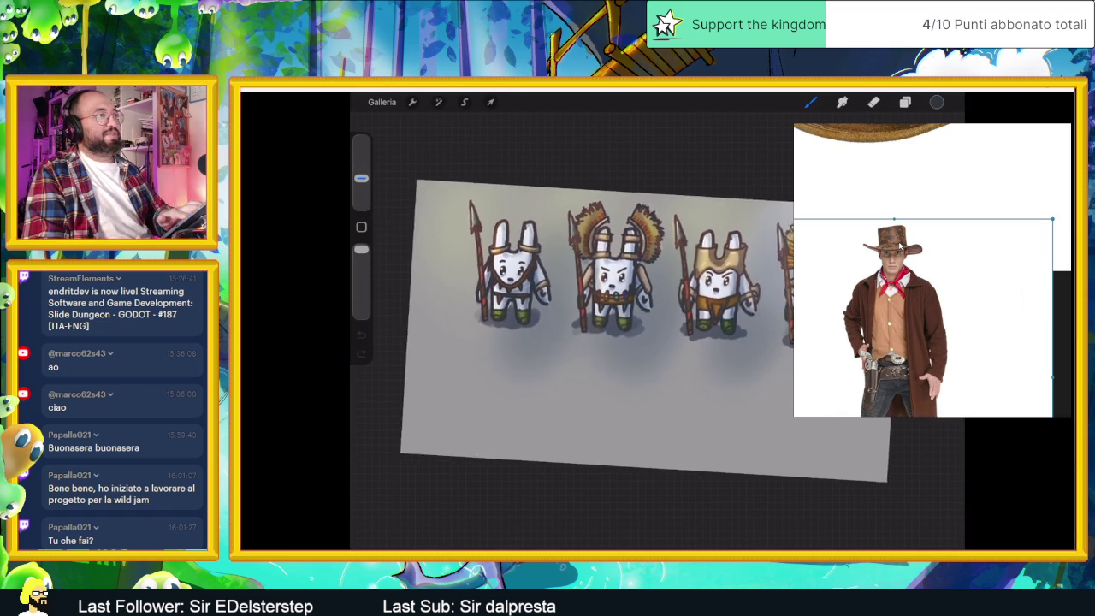
left_click(1040, 131)
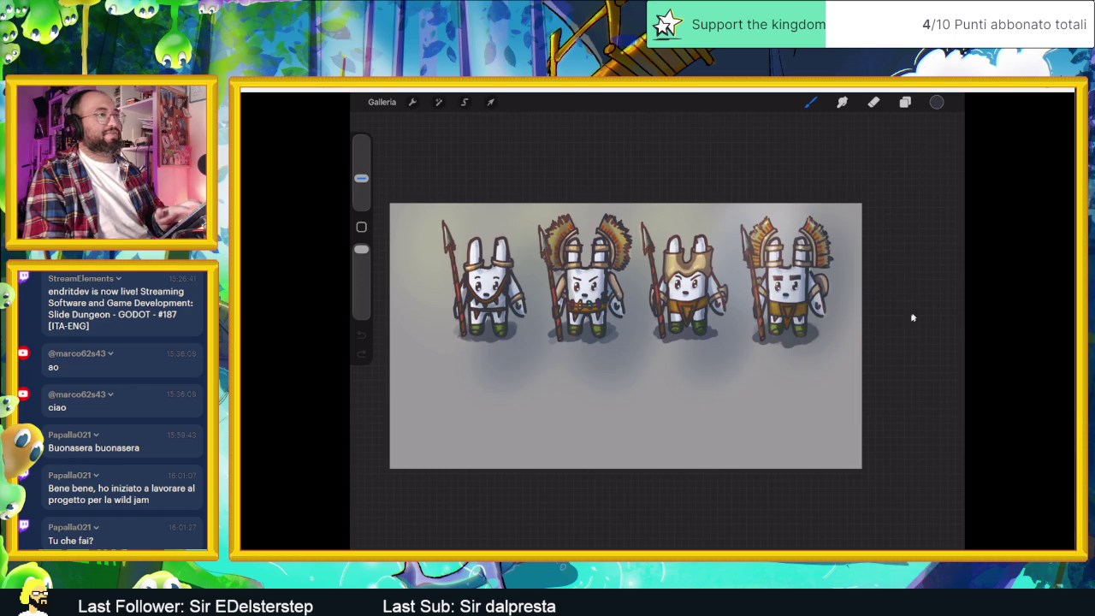
- Zoom in and out to inspect the bunny warrior artwork
scroll(909, 320, "up", 3)
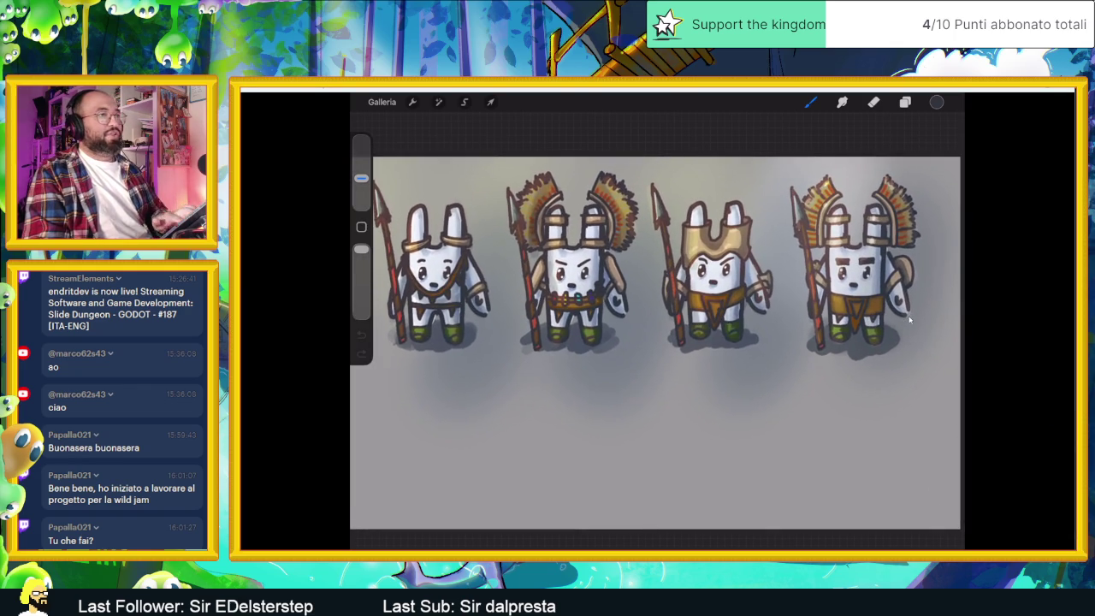
scroll(909, 320, "up", 3)
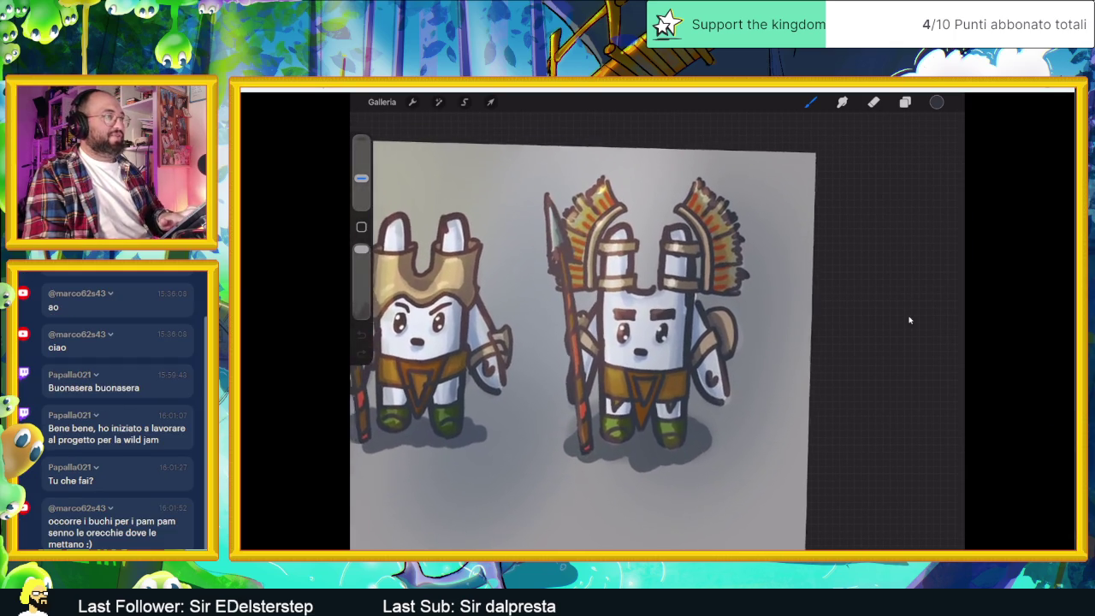
scroll(909, 320, "down", 2)
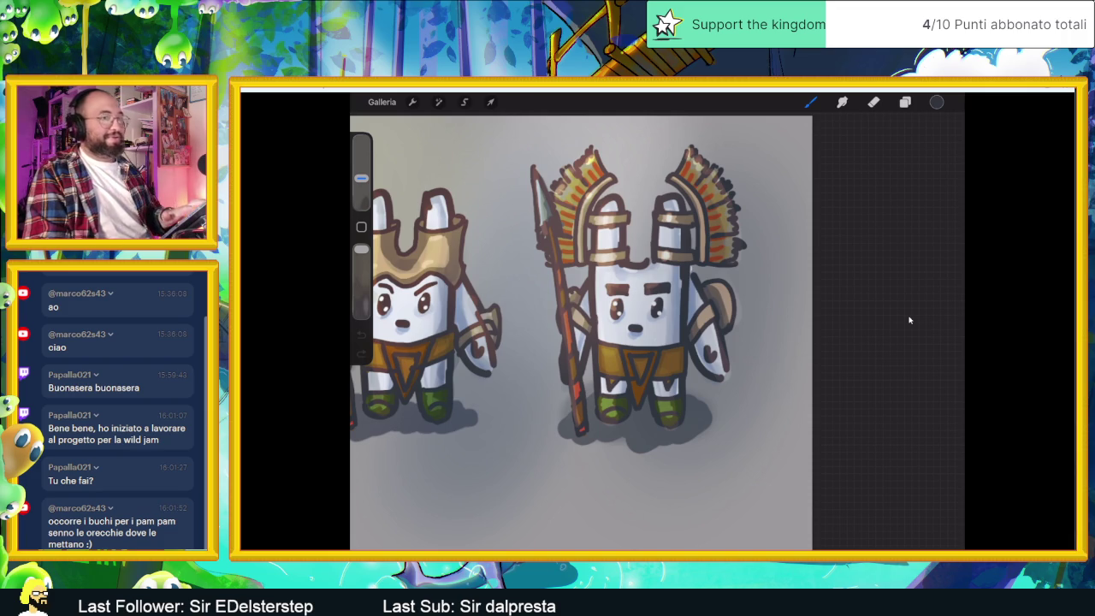
scroll(909, 320, "down", 5)
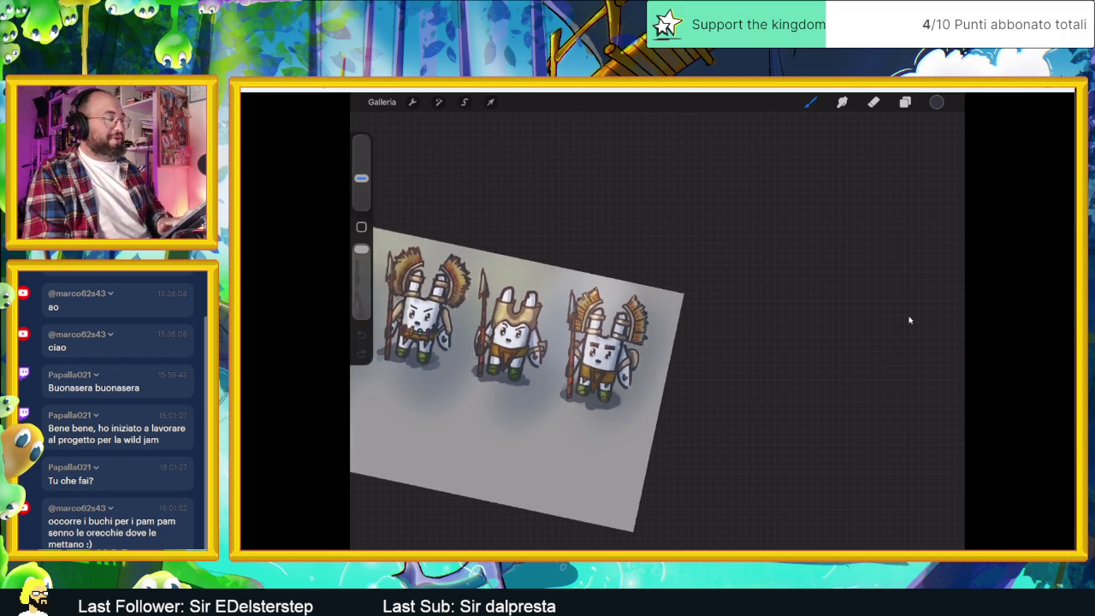
scroll(909, 320, "up", 2)
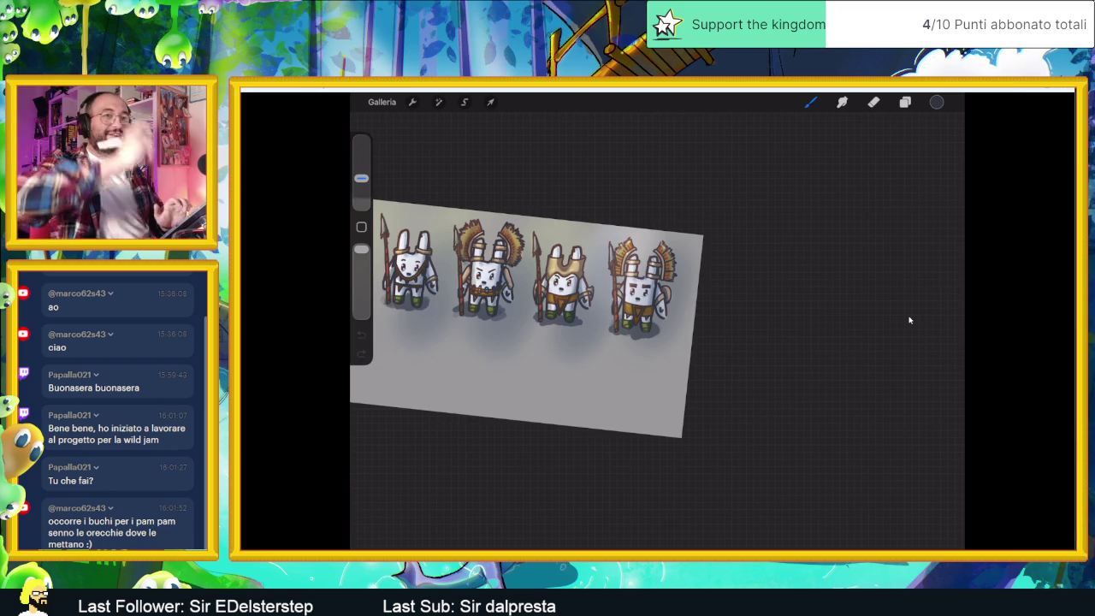
scroll(909, 320, "down", 2)
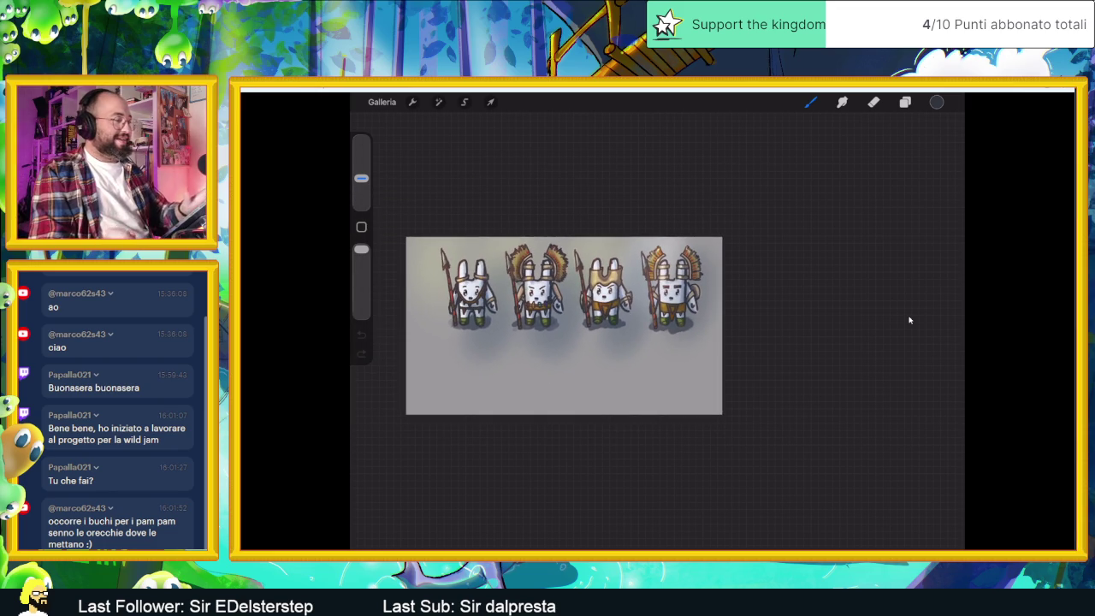
scroll(910, 320, "down", 5)
scroll(909, 320, "up", 5)
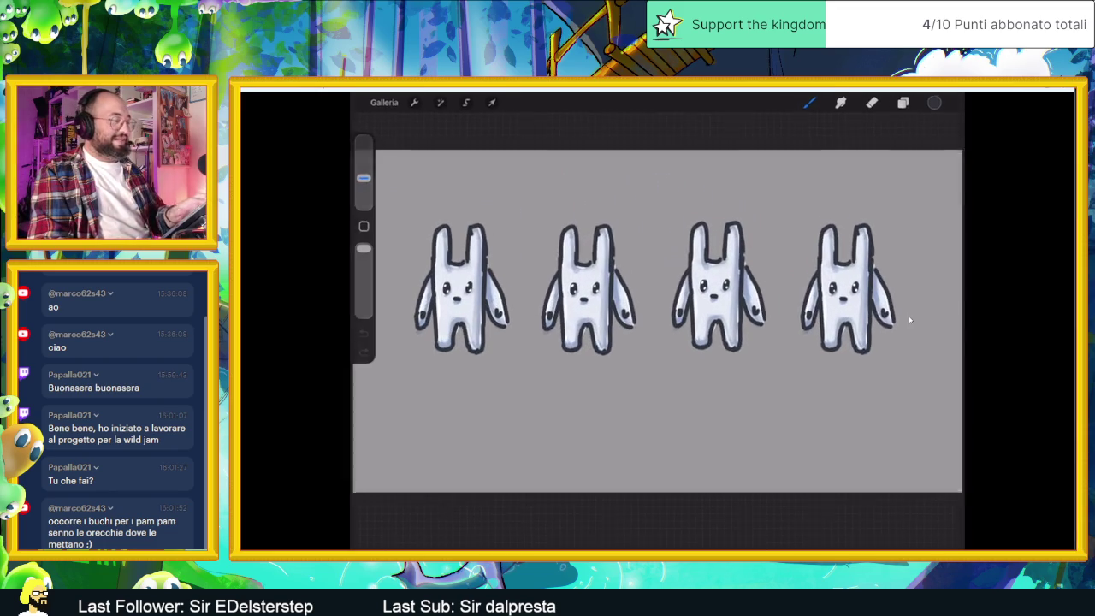
scroll(910, 320, "up", 3)
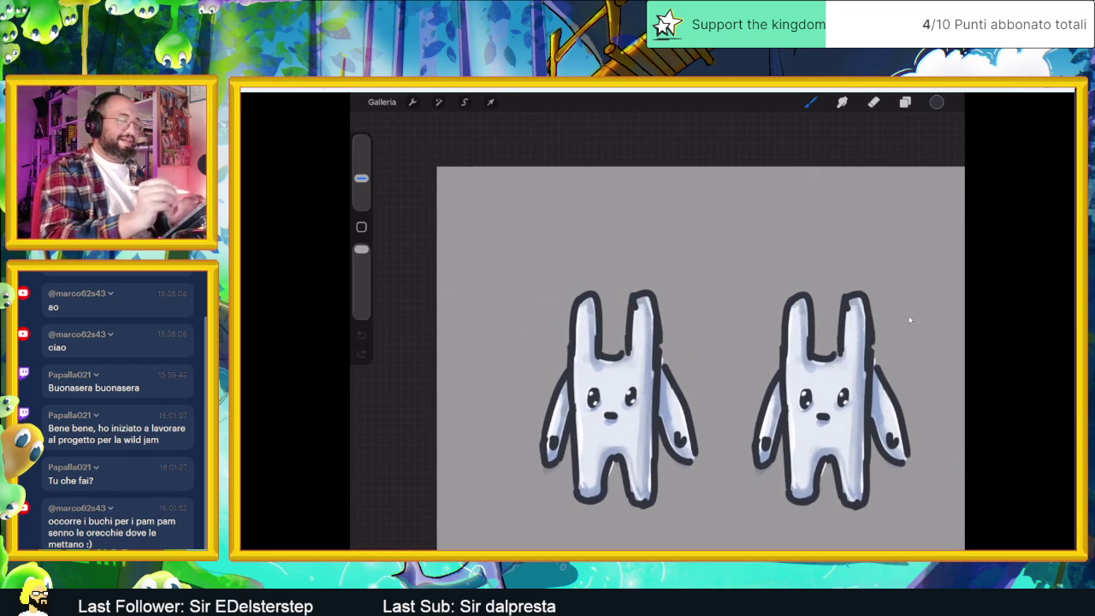
- On Livello 3, sketch a tall hat crown and ring-shaped brim around the left bunny's head
key("l")
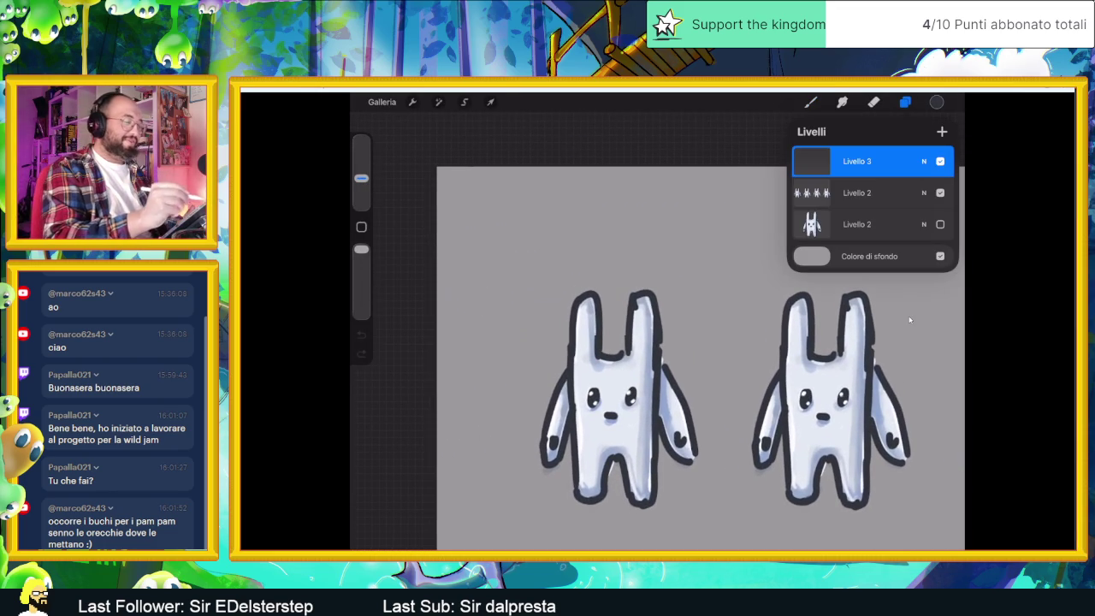
key("b")
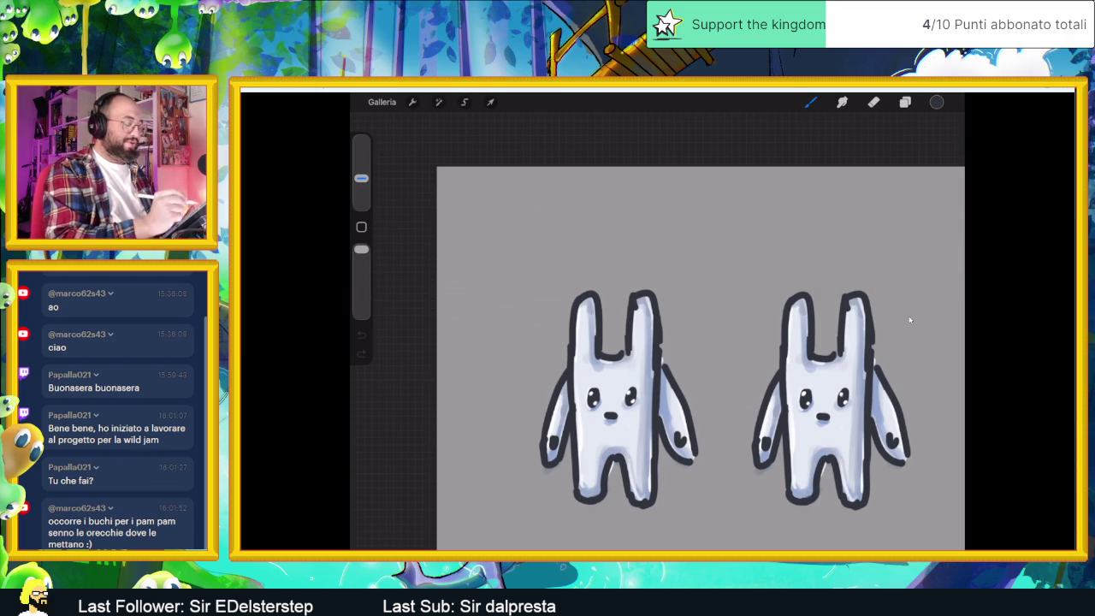
key("l")
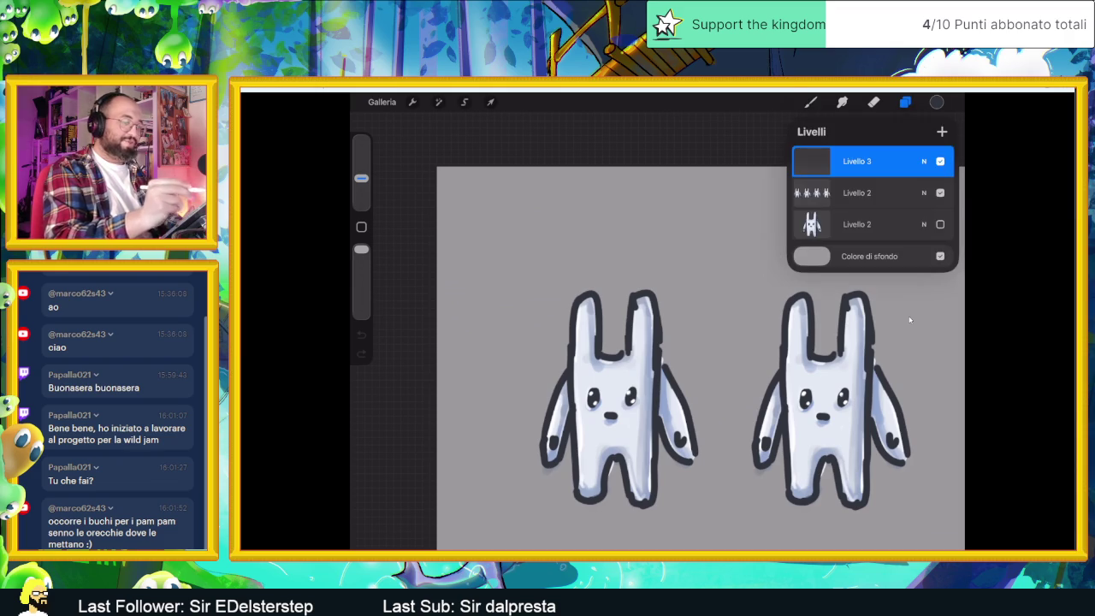
key("l")
mouse_move(553, 366)
left_mouse_down()
mouse_move(586, 375)
mouse_move(683, 351)
mouse_move(664, 344)
left_mouse_up()
mouse_move(569, 349)
left_mouse_down()
mouse_move(553, 363)
mouse_move(654, 349)
mouse_move(658, 174)
mouse_move(593, 171)
mouse_move(570, 313)
left_mouse_up()
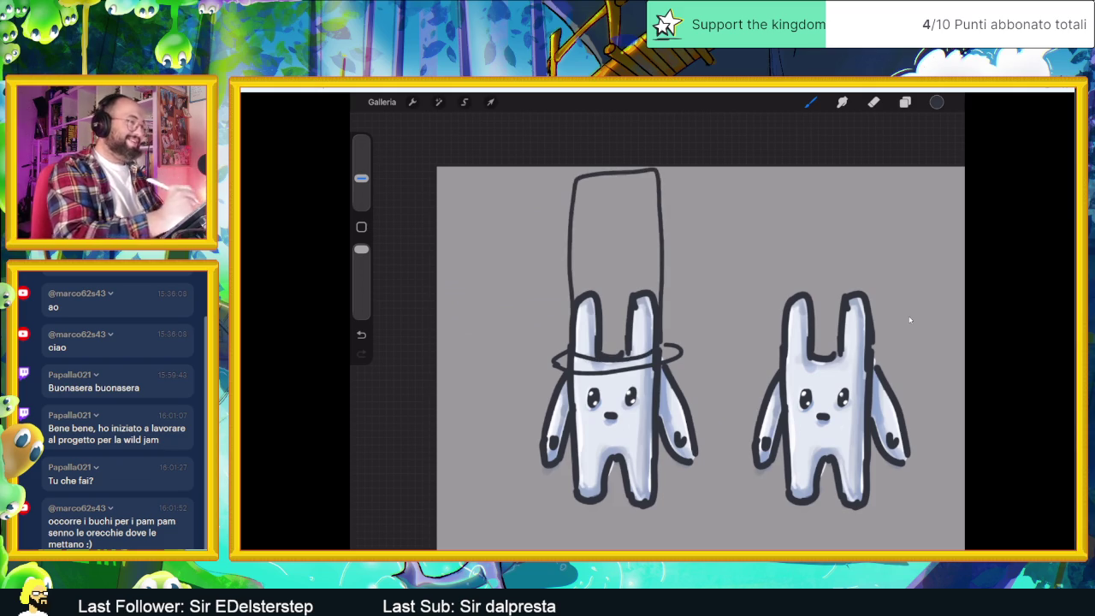
scroll(910, 320, "down", 3)
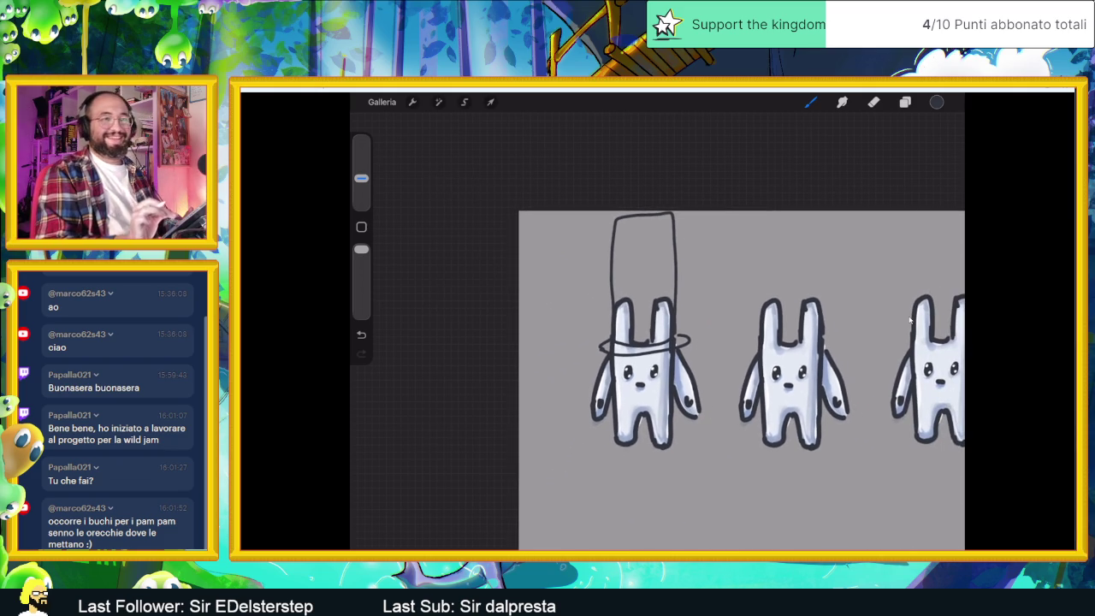
- Pick a light grey and fill the hat crown, undoing the stray fill
key("l")
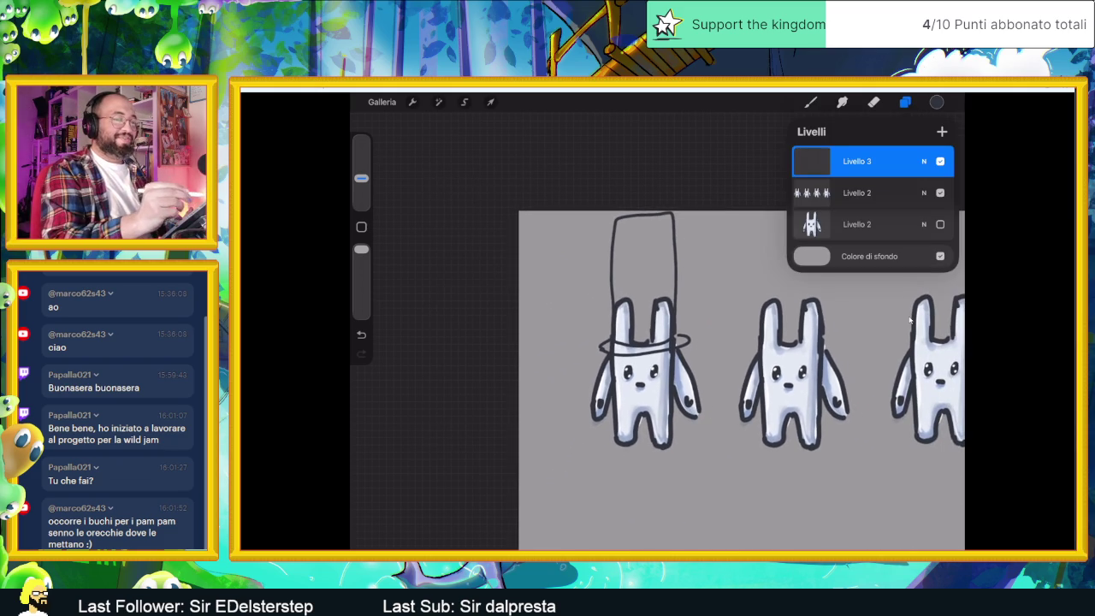
key("c")
left_click(818, 214)
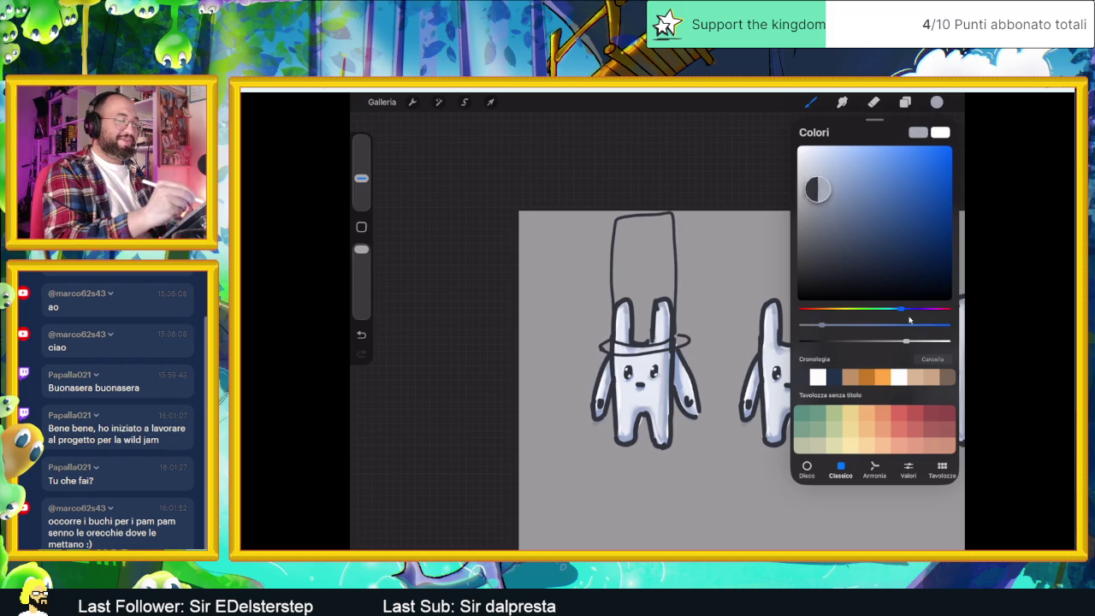
mouse_move(937, 102)
left_mouse_down()
mouse_move(770, 189)
mouse_move(643, 274)
left_mouse_up()
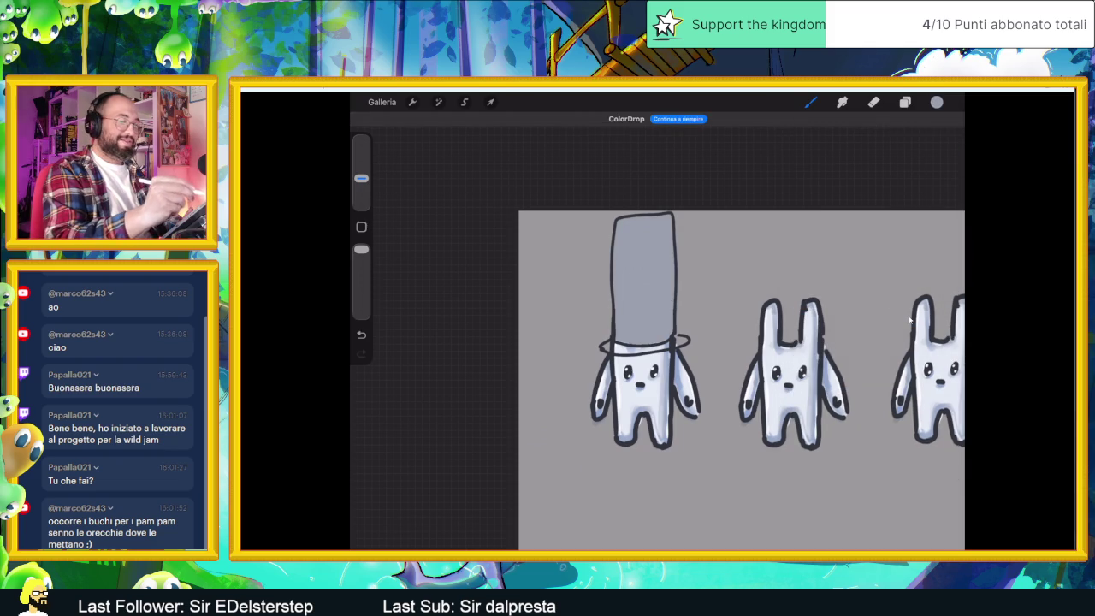
mouse_move(937, 102)
left_mouse_down()
mouse_move(813, 222)
mouse_move(643, 346)
mouse_move(647, 330)
left_mouse_up()
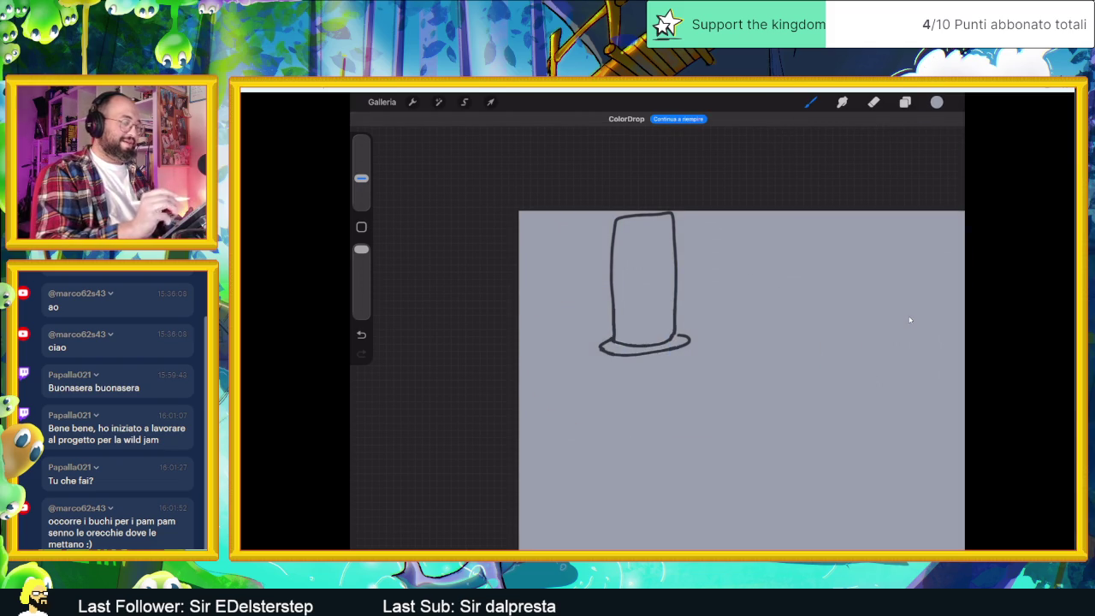
key("ctrl+z")
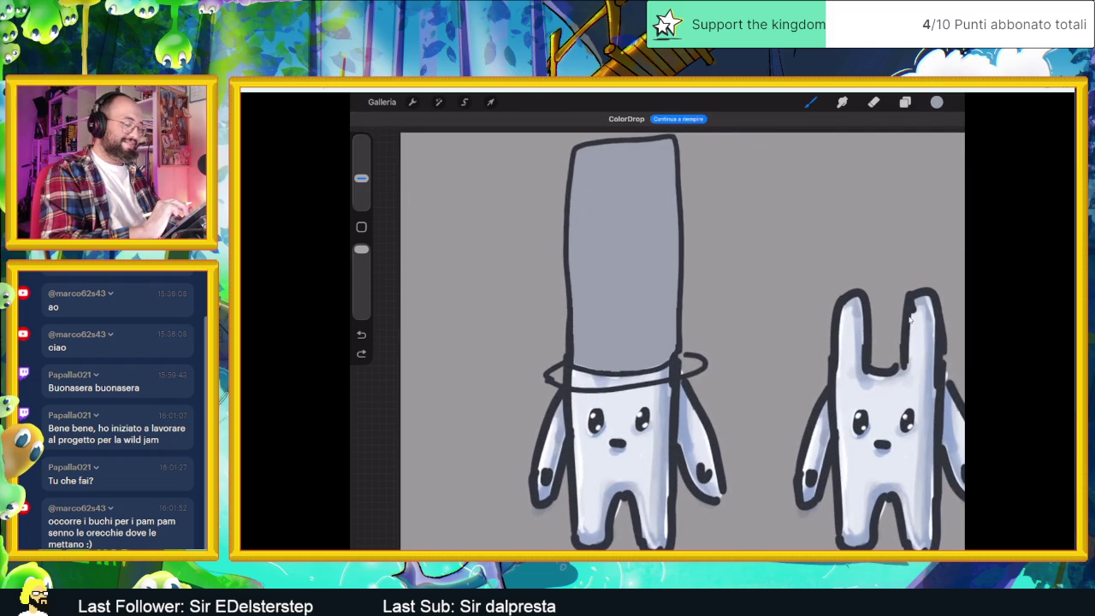
- Sample the dark rim colour and fill the hat brim dark grey
left_click(698, 356)
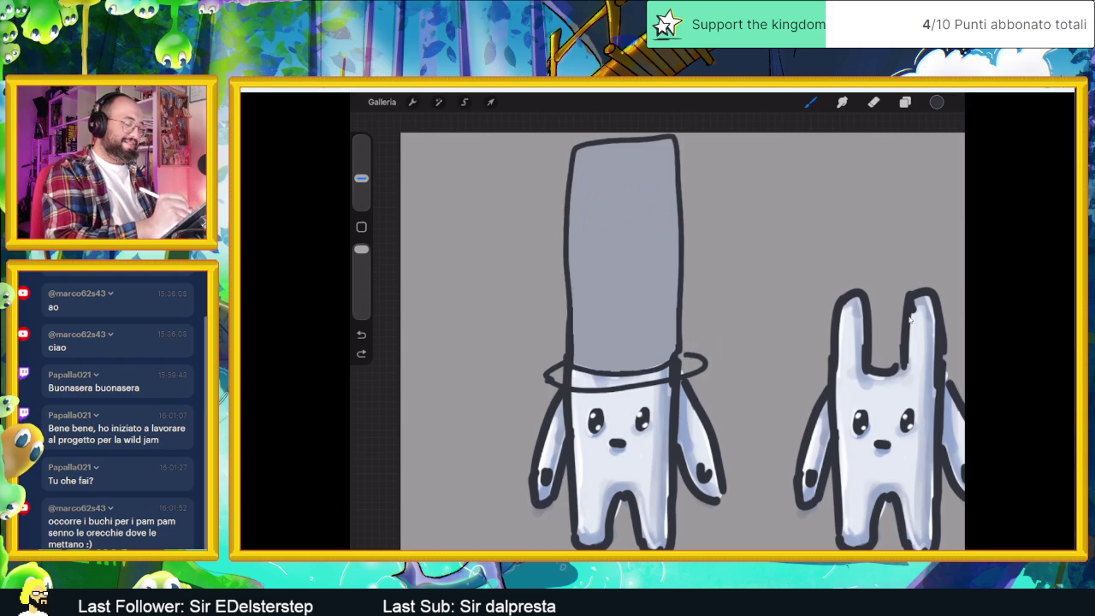
left_click_drag(936, 102, 693, 366)
key("ctrl+z")
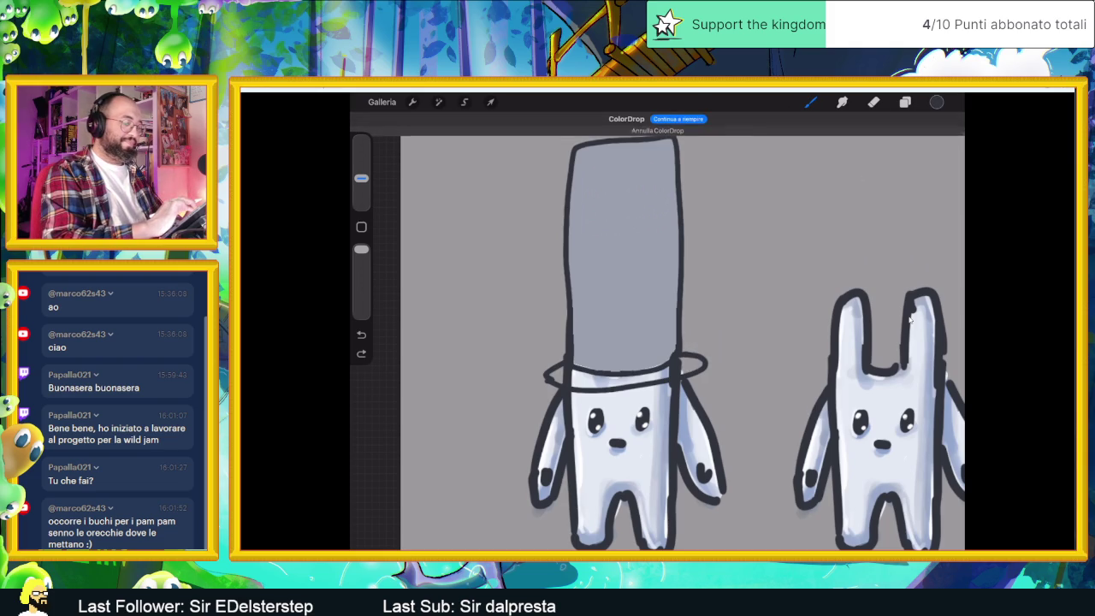
left_click(937, 102)
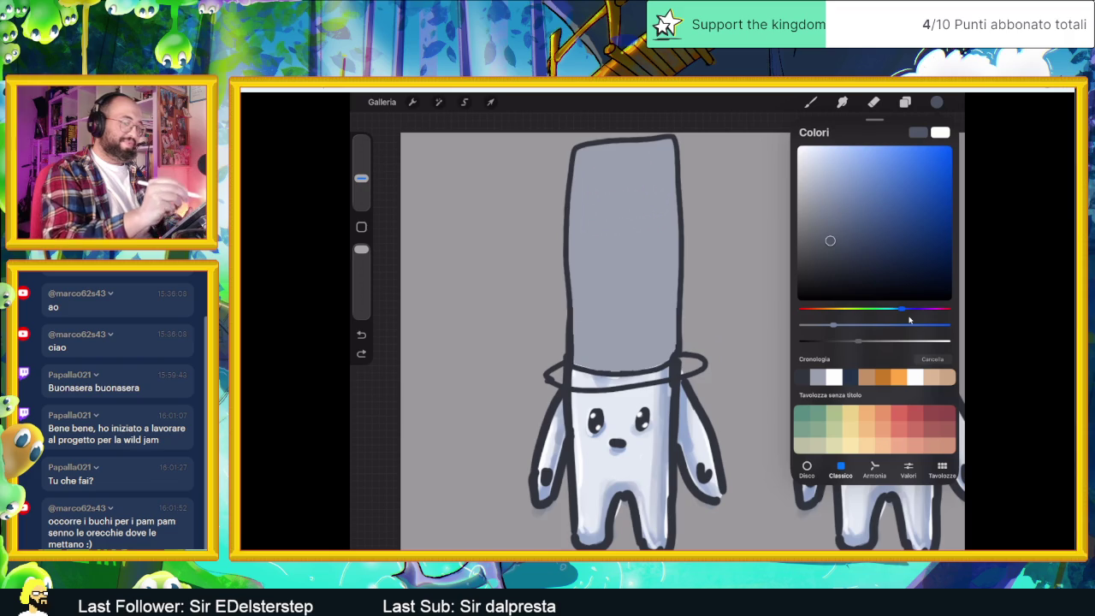
left_click_drag(937, 101, 688, 370)
scroll(684, 360, "down", 3)
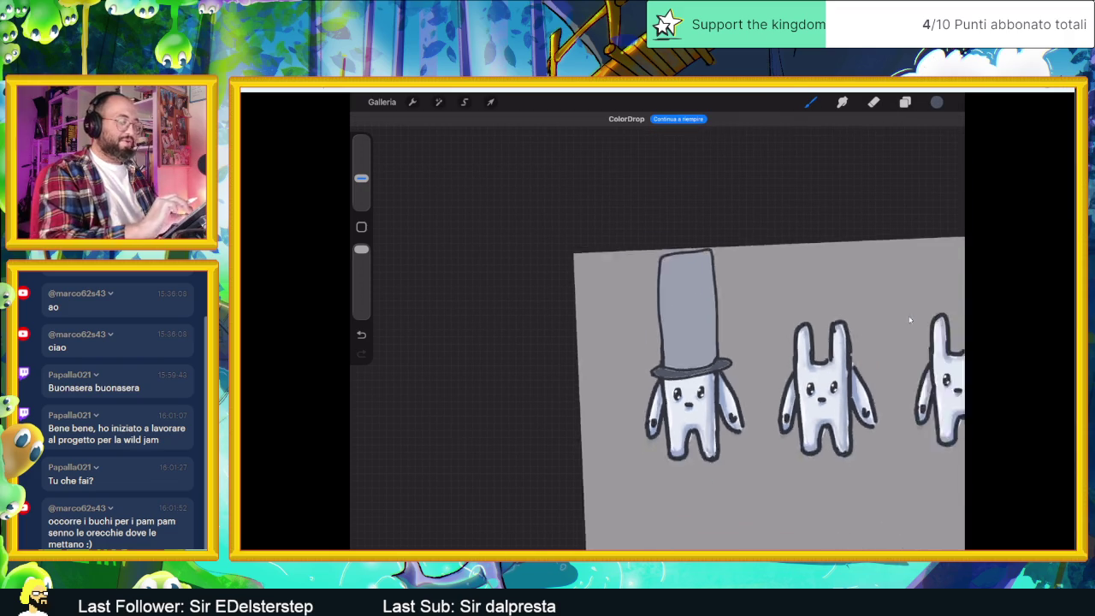
scroll(909, 320, "down", 2)
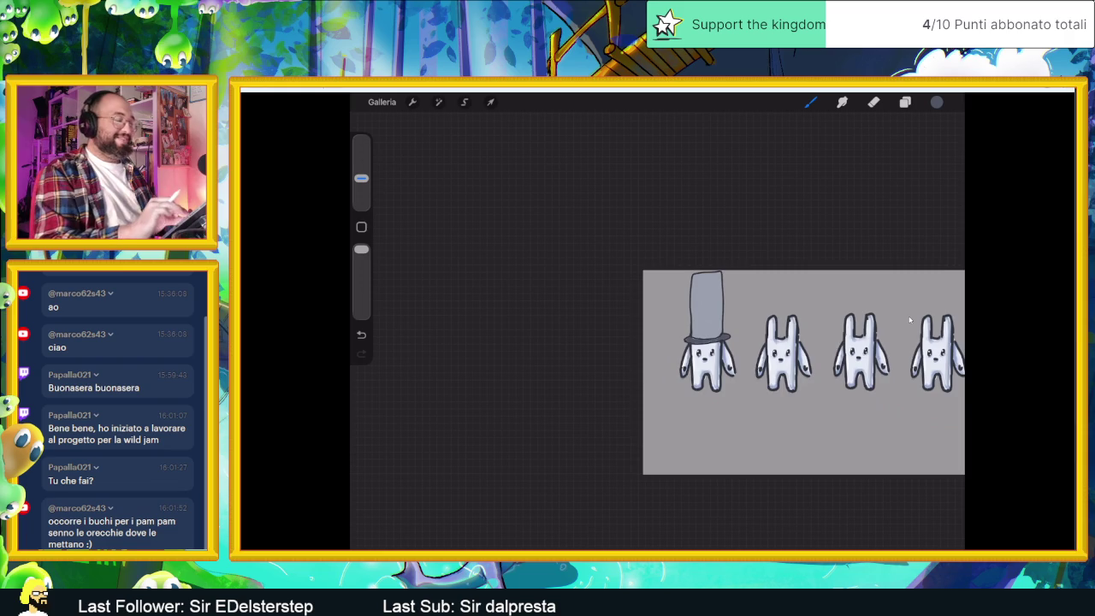
scroll(909, 320, "up", 3)
scroll(909, 320, "up", 2)
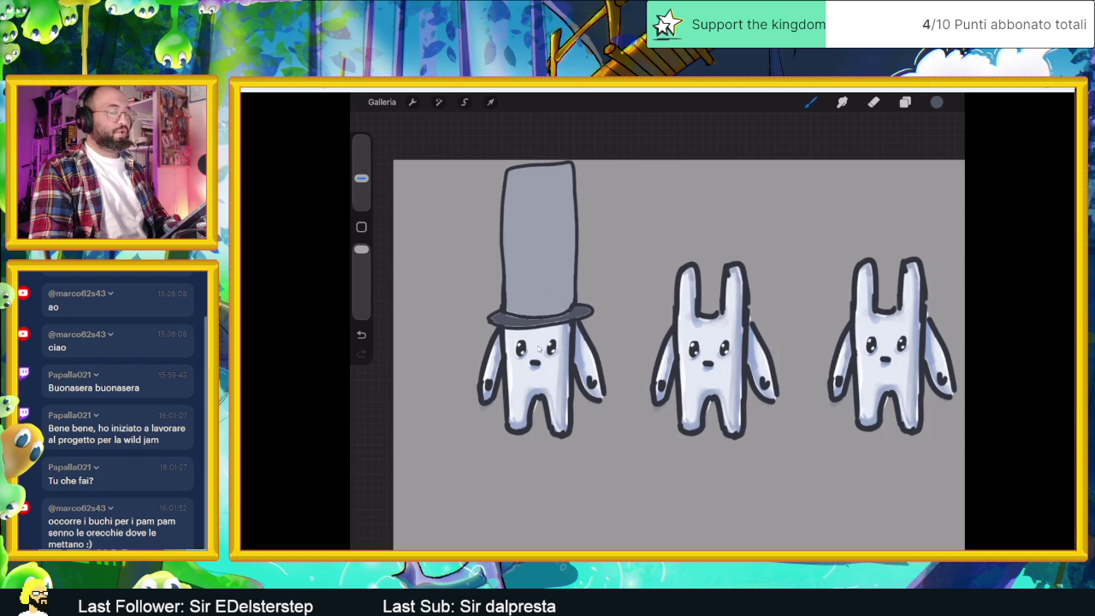
scroll(538, 348, "down", 2)
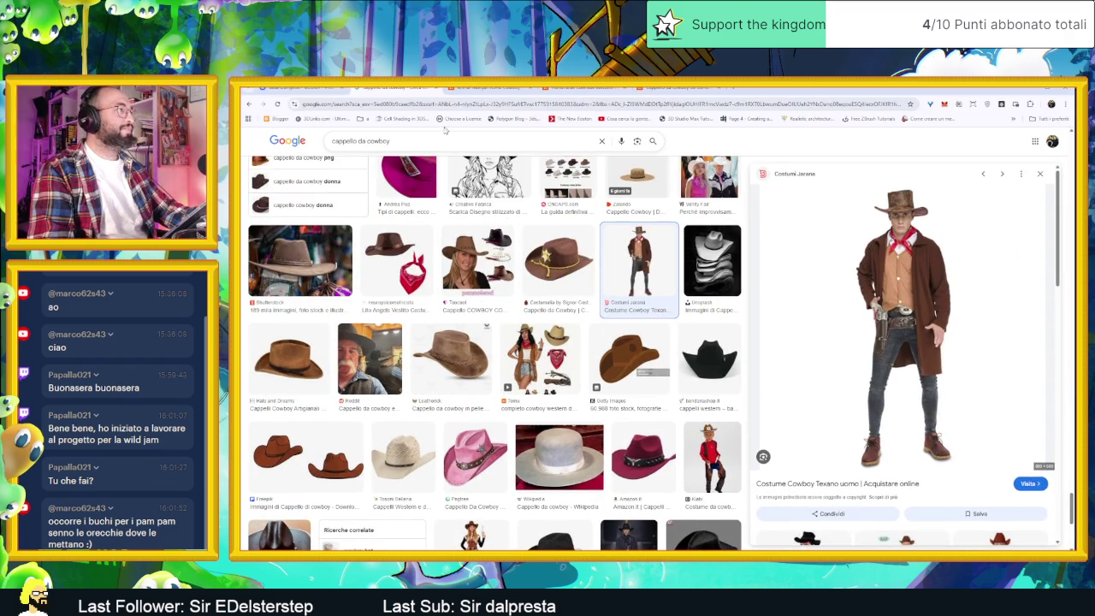
- Replace the image search query with the 'doug dimmadome' suggestion and run it
double_click(378, 140)
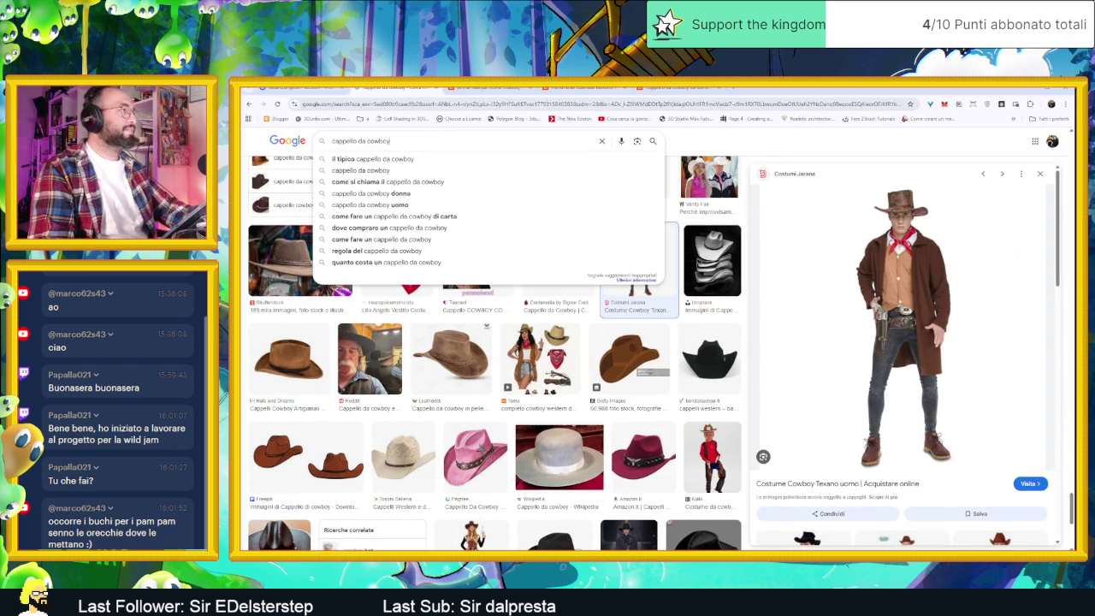
key("ctrl+a")
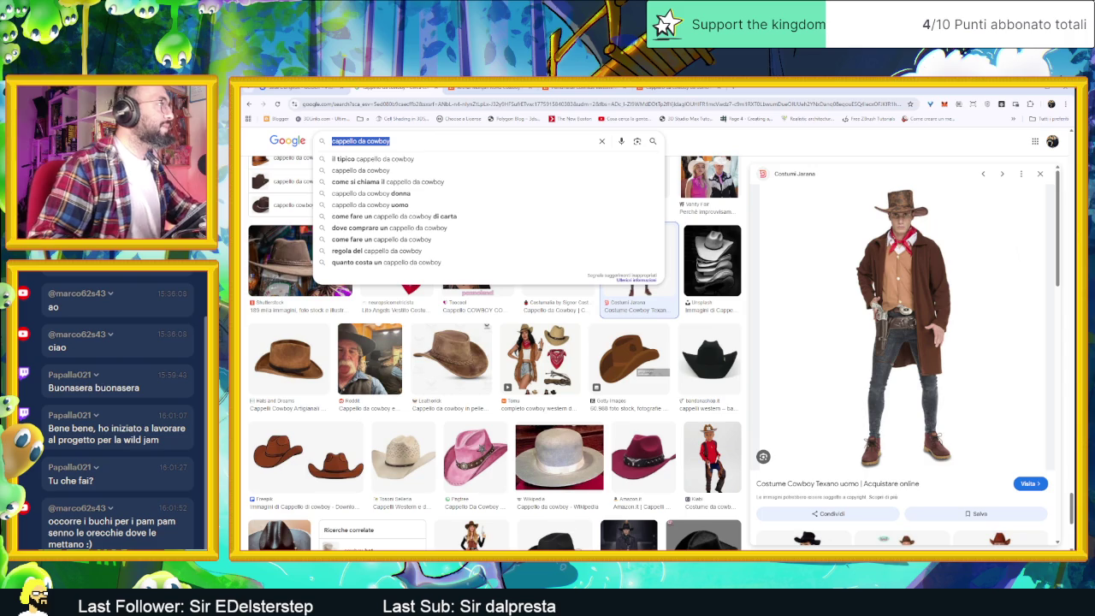
type("dug dimado")
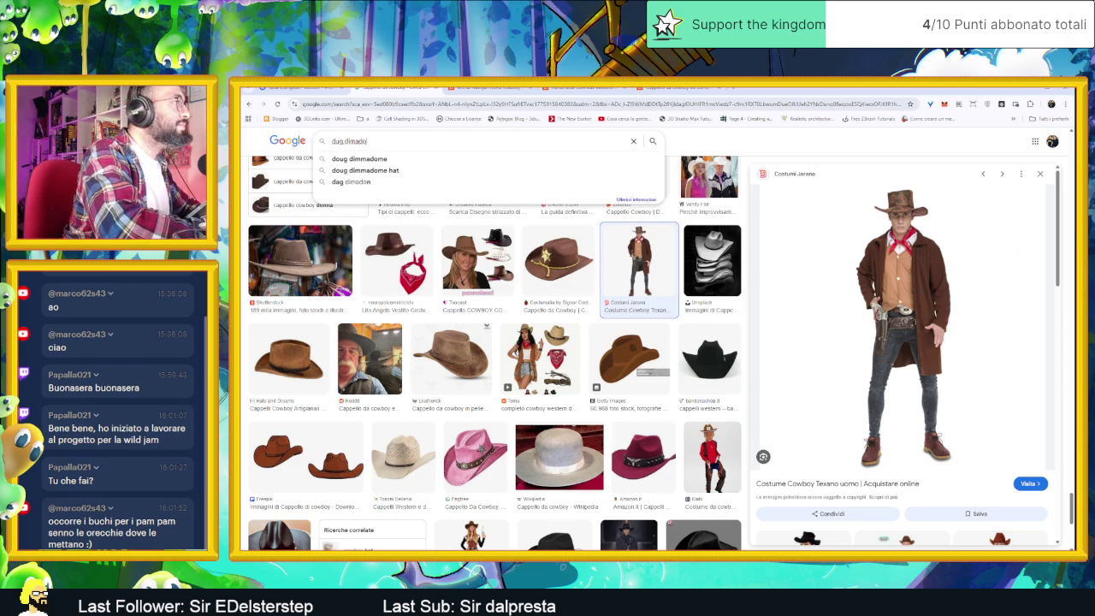
key("Down")
key("Return")
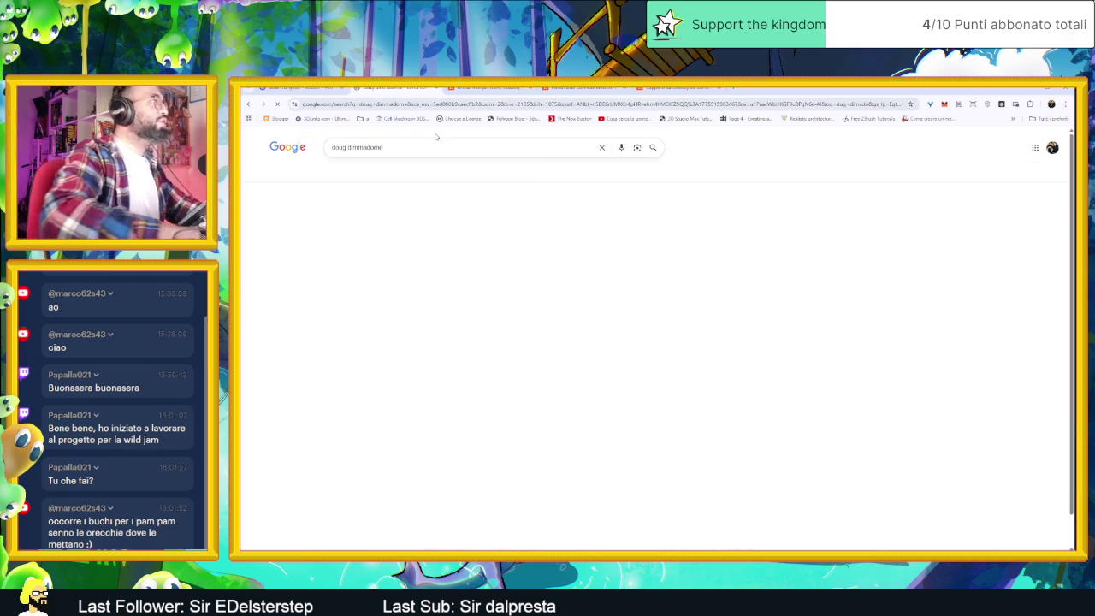
- Preview the Doug Dimmadome Print image, browse more results, then minimize Chrome
left_click(492, 242)
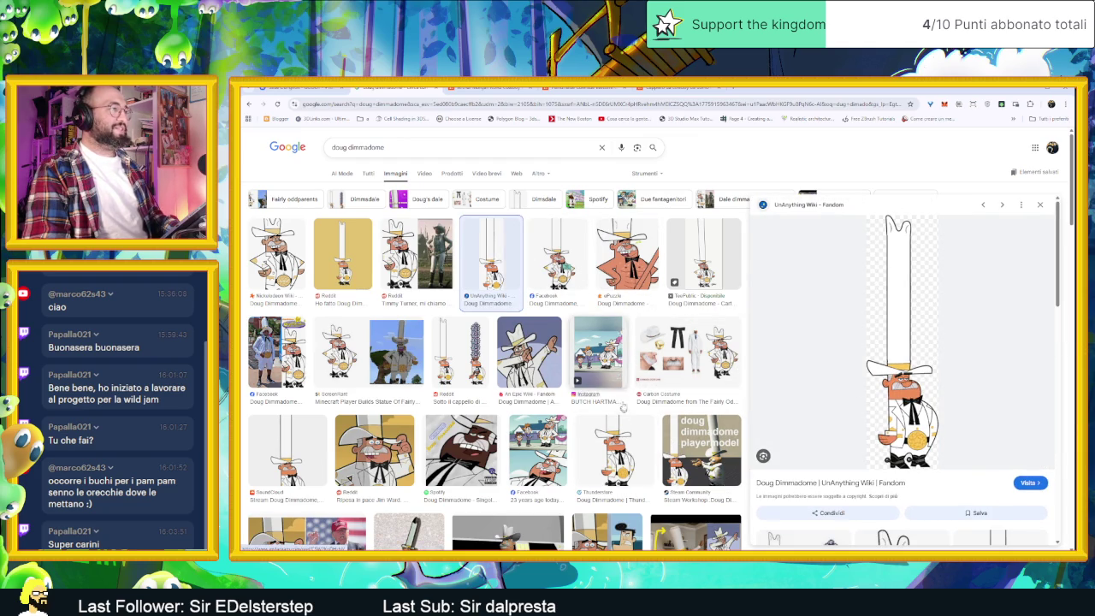
left_click(715, 266)
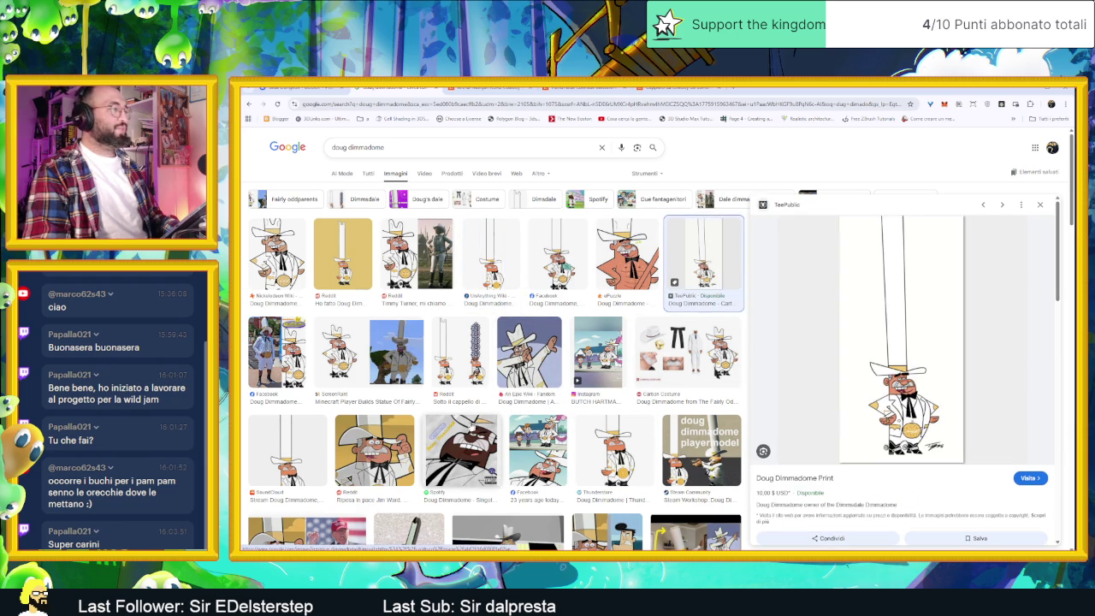
scroll(460, 425, "down", 3)
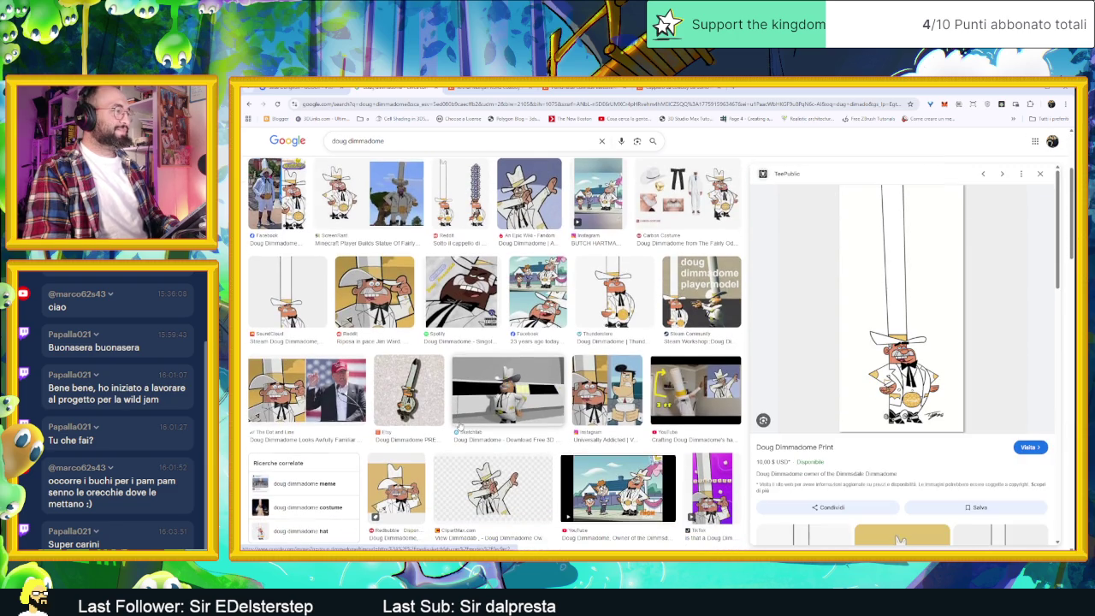
scroll(466, 417, "down", 2)
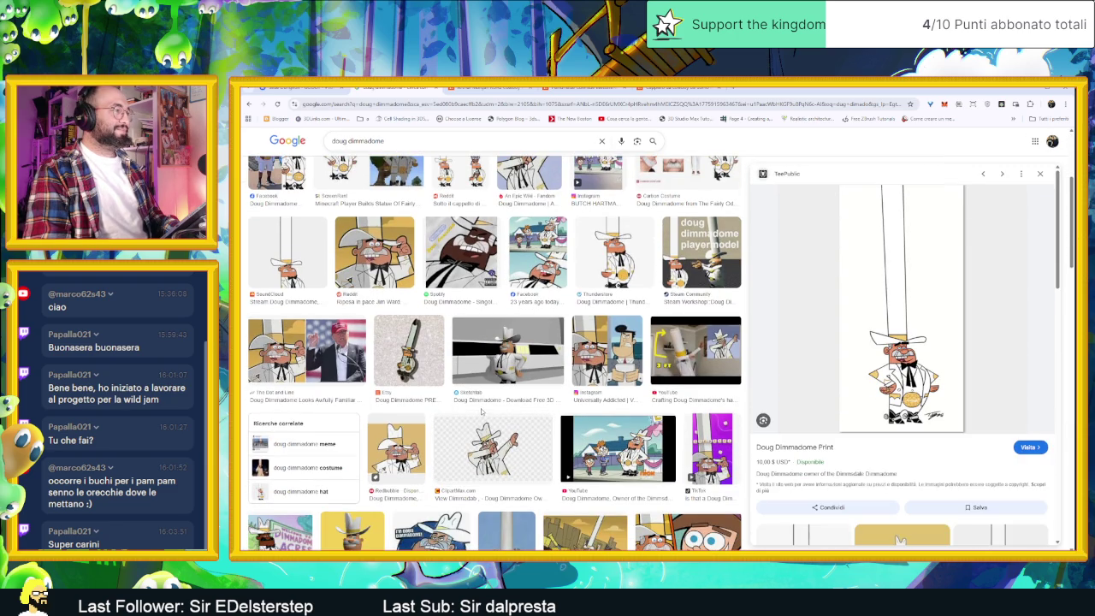
scroll(499, 411, "down", 2)
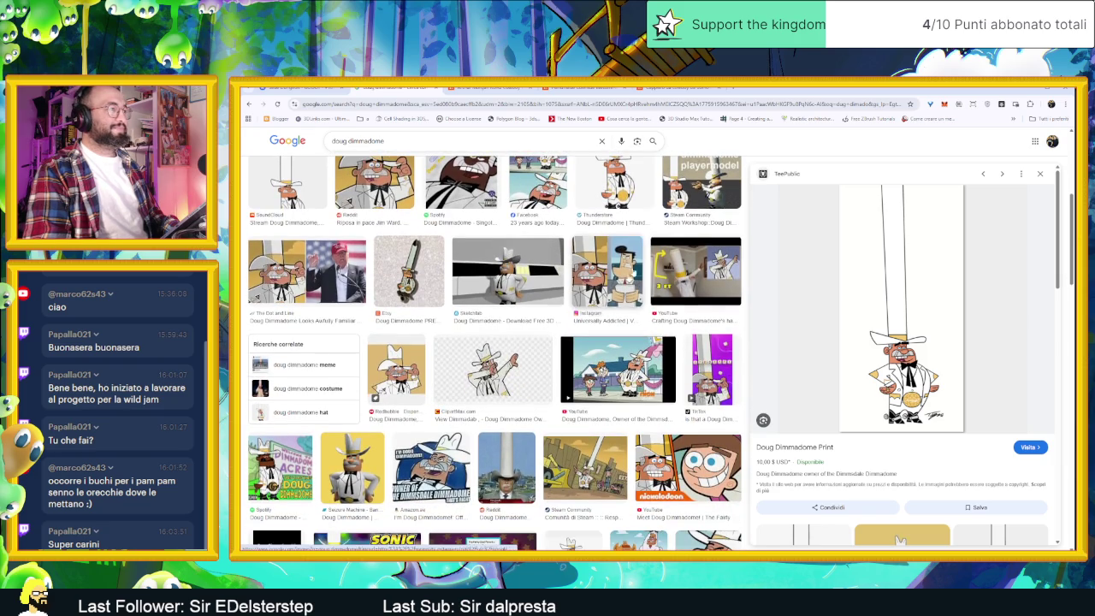
scroll(518, 331, "down", 2)
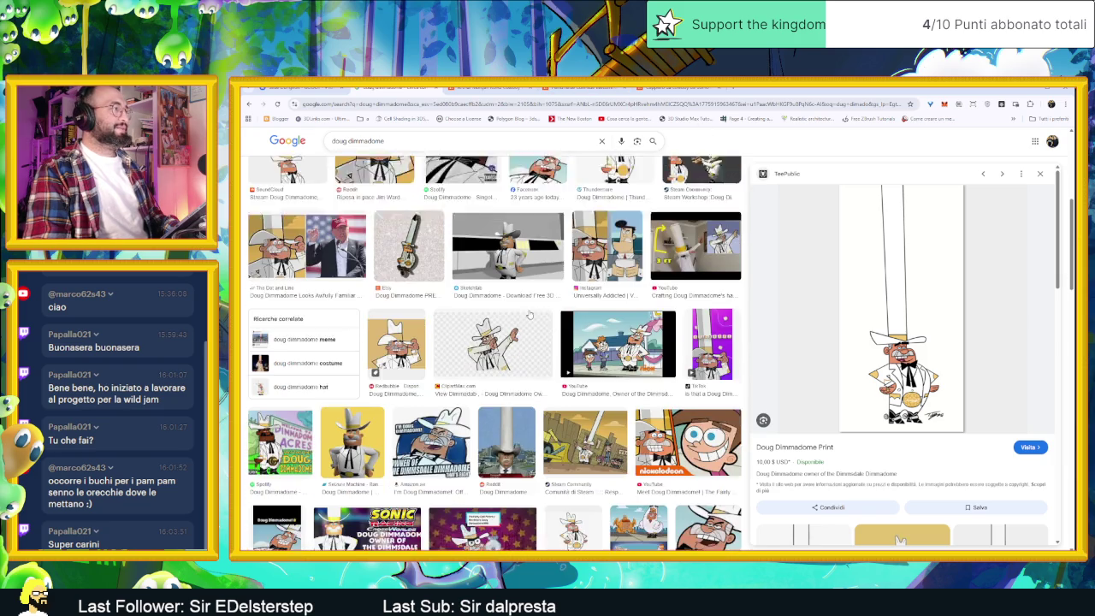
scroll(517, 331, "down", 1)
scroll(517, 331, "down", 1)
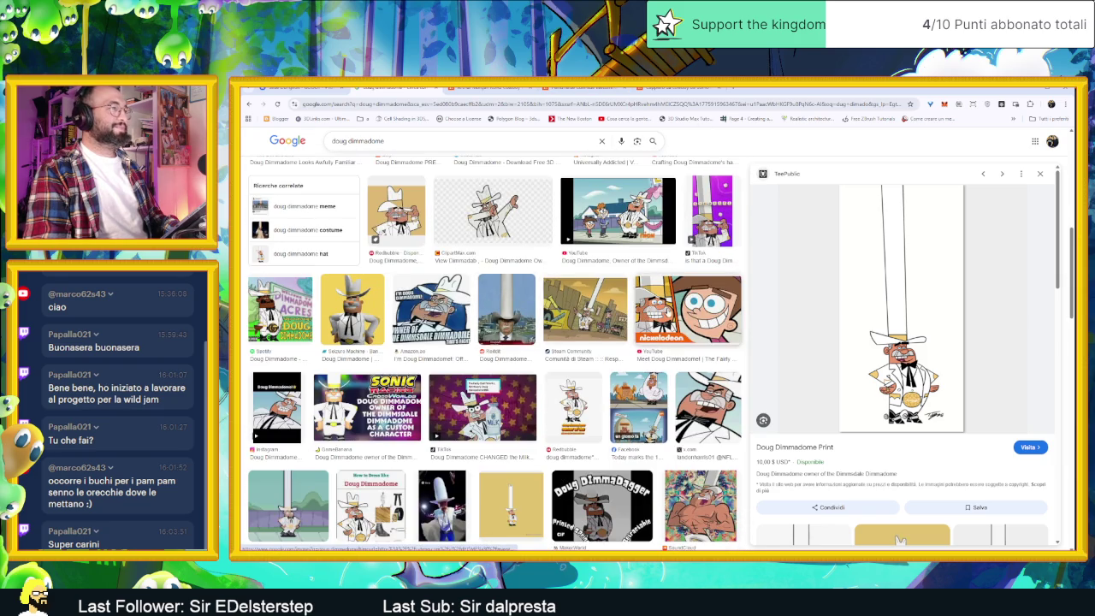
left_click(1030, 91)
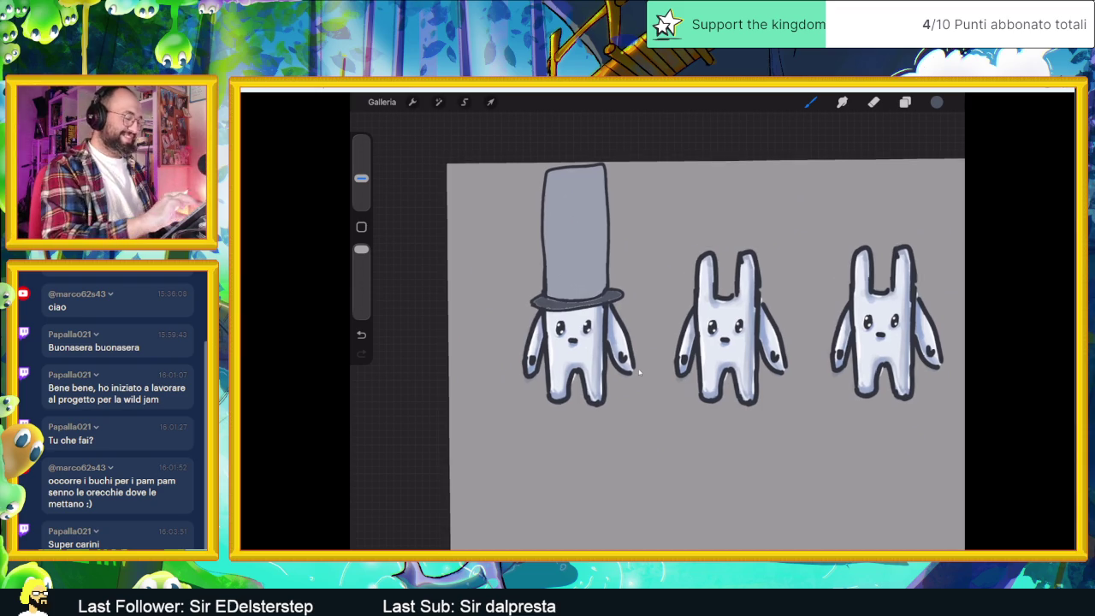
- Show the Layers panel and move the shrunken cowboy reference window to the right edge
scroll(638, 371, "up", 3)
left_click(905, 102)
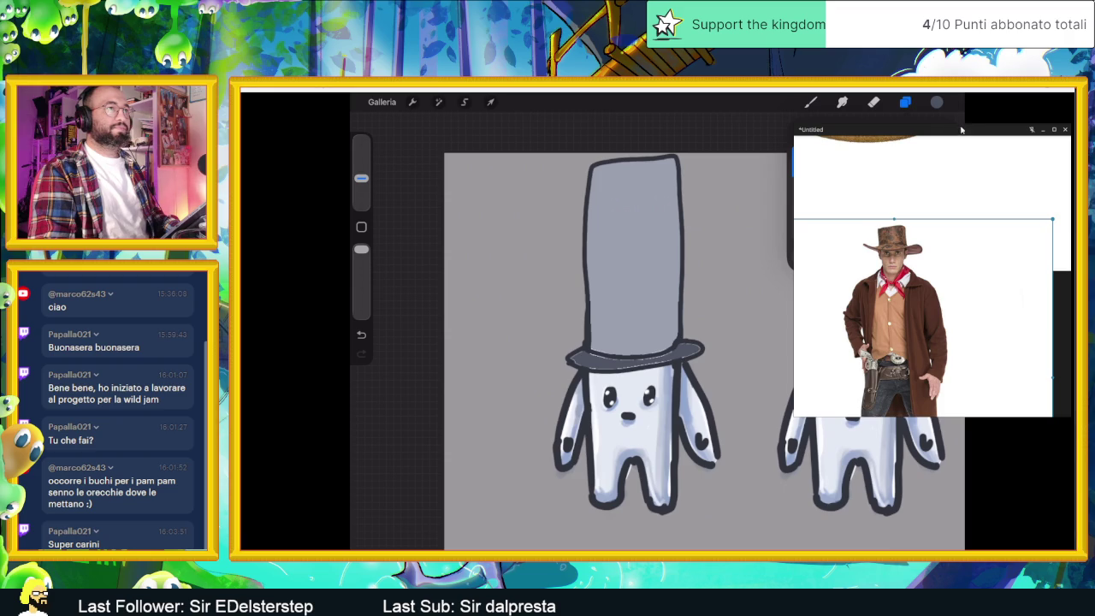
left_click_drag(959, 126, 1093, 148)
mouse_move(1018, 152)
left_mouse_down()
mouse_move(1013, 214)
mouse_move(938, 170)
left_mouse_up()
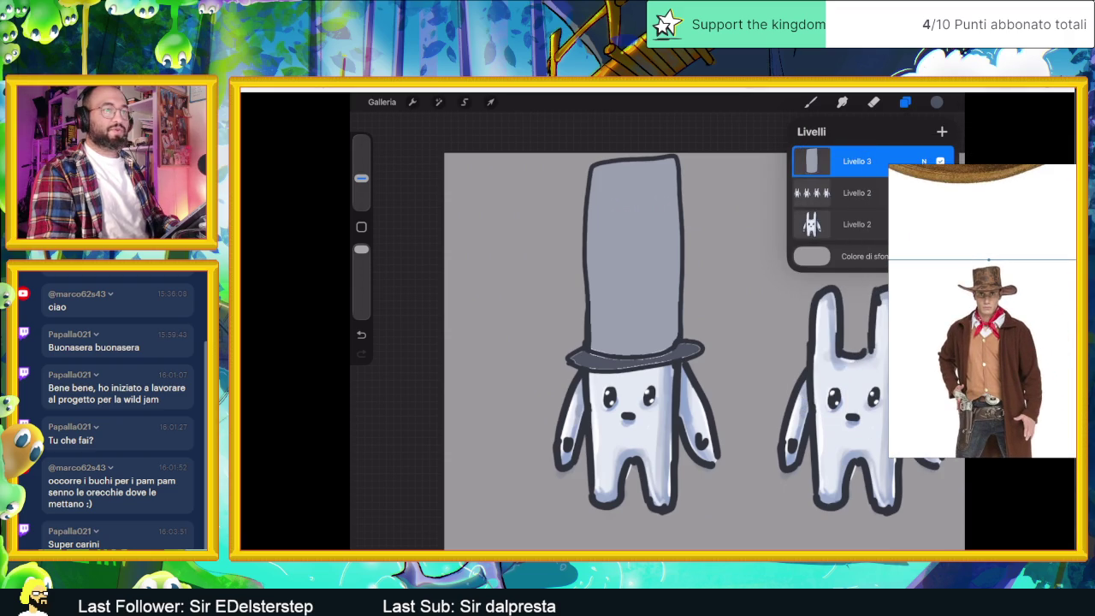
left_click_drag(1075, 458, 1054, 426)
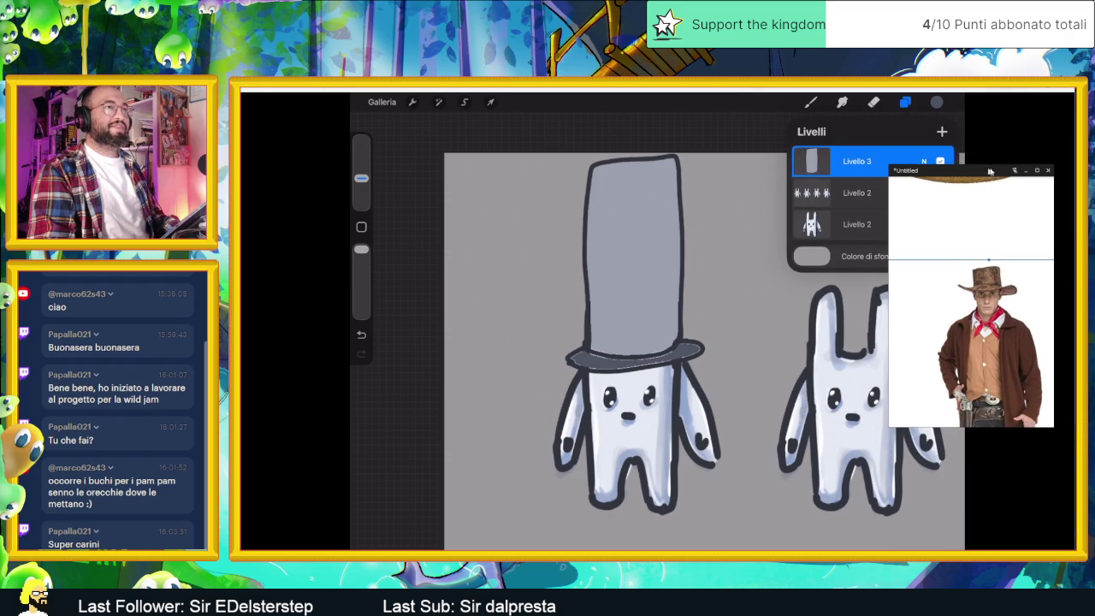
mouse_move(986, 170)
left_mouse_down()
mouse_move(1066, 171)
mouse_move(1056, 331)
left_mouse_up()
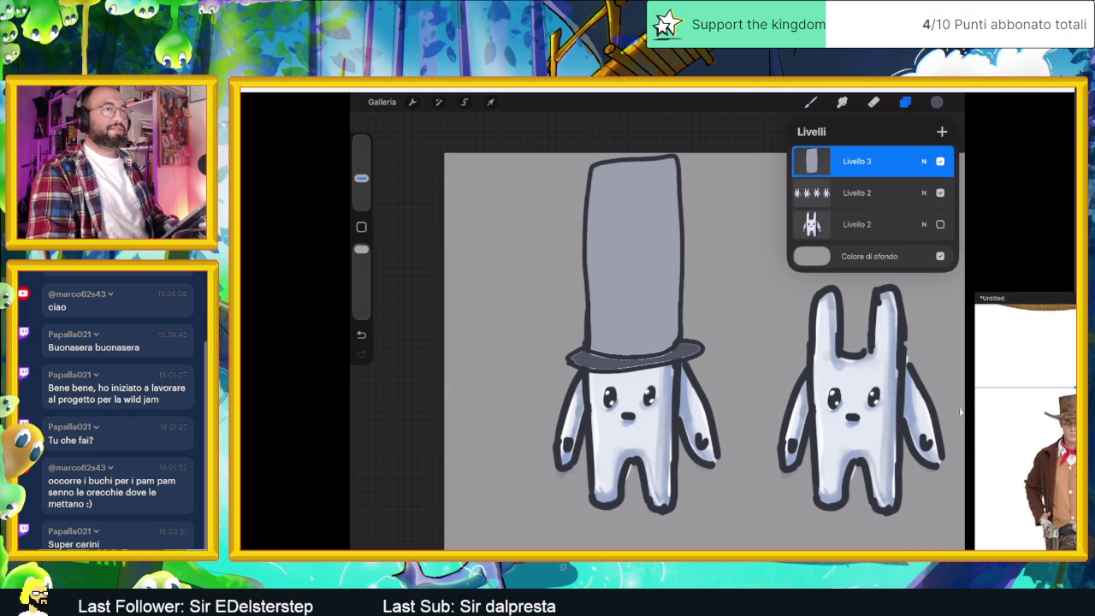
mouse_move(876, 394)
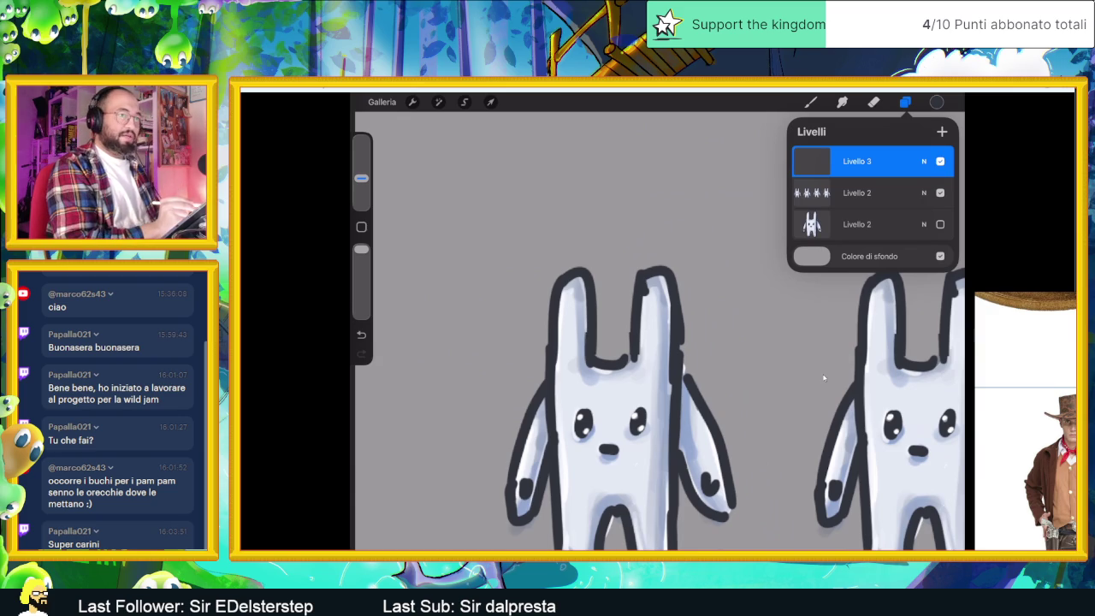
- Sketch the cowboy hat crown: an oval top around the ears and both sides
left_click(811, 102)
left_click_drag(561, 297, 671, 302)
left_click(361, 335)
mouse_move(541, 299)
left_mouse_down()
mouse_move(700, 289)
mouse_move(677, 283)
left_mouse_up()
mouse_move(542, 299)
left_mouse_down()
mouse_move(553, 287)
mouse_move(637, 281)
mouse_move(579, 298)
mouse_move(686, 292)
left_mouse_up()
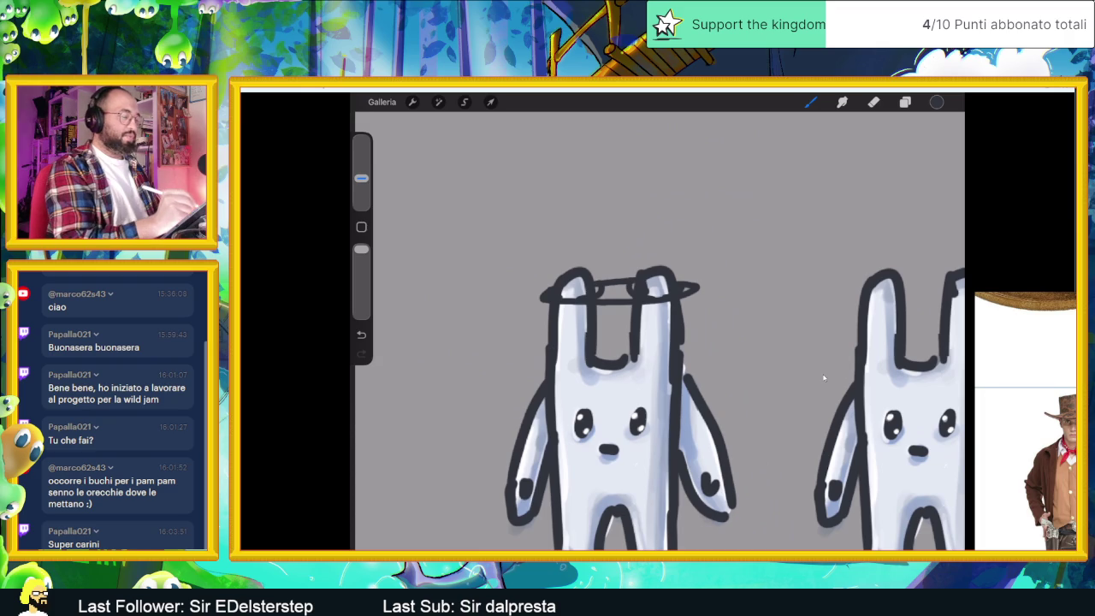
left_click_drag(696, 293, 686, 354)
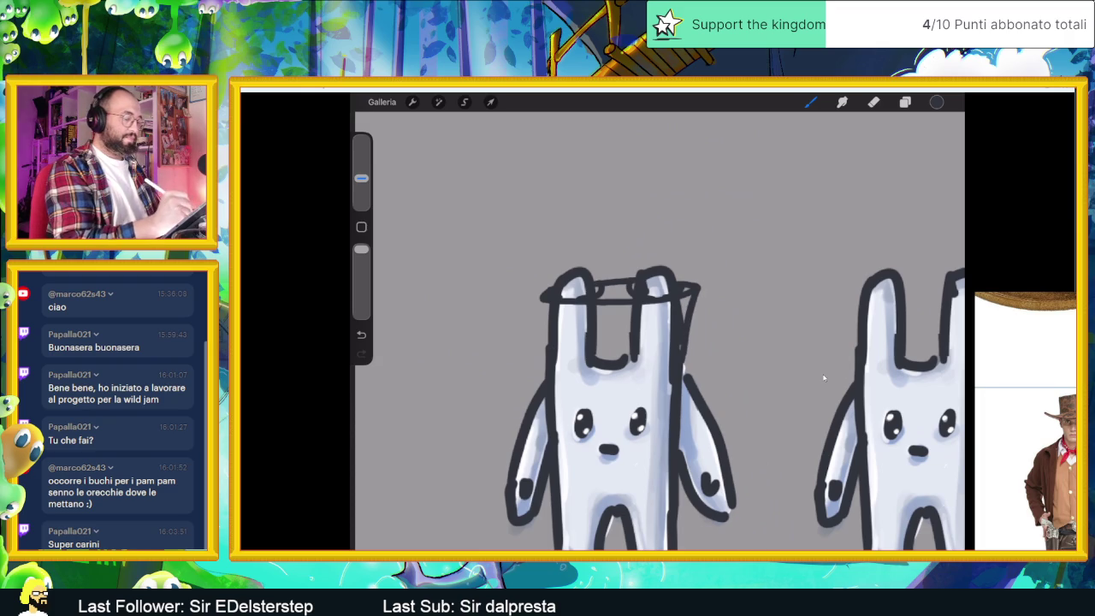
mouse_move(548, 296)
left_mouse_down()
mouse_move(545, 363)
mouse_move(538, 351)
left_mouse_up()
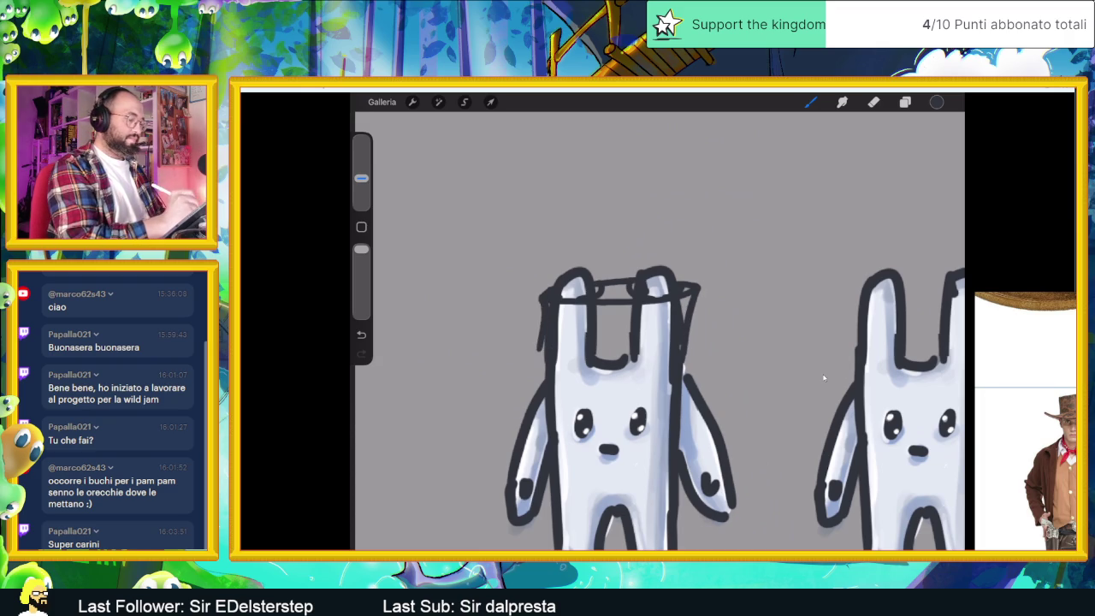
mouse_move(542, 301)
left_mouse_down()
mouse_move(537, 373)
mouse_move(669, 366)
left_mouse_up()
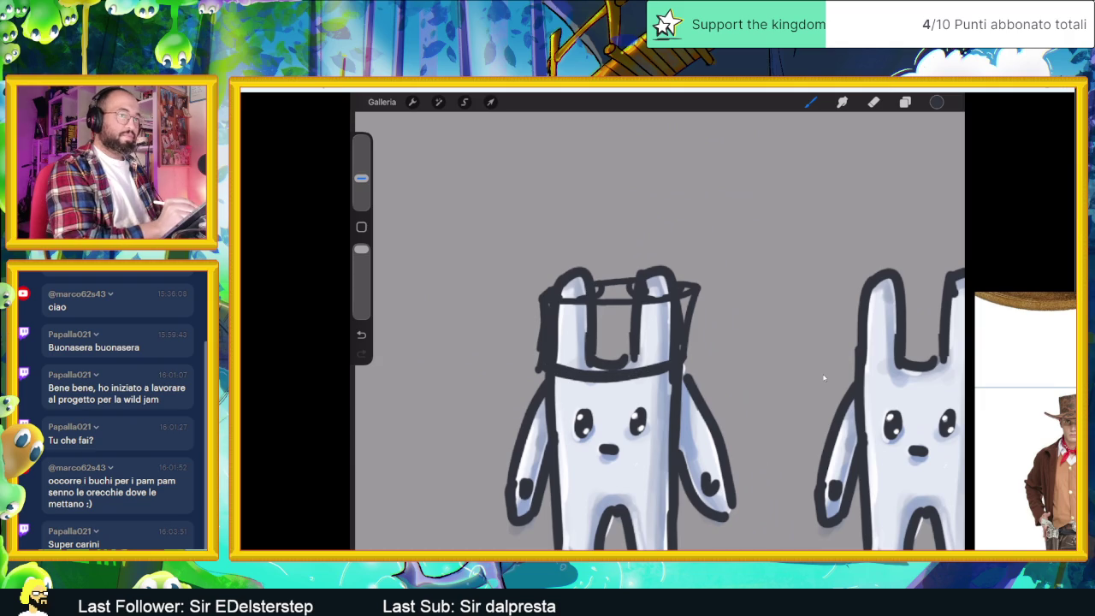
- Draw the wide curved hat brim with an upturned curl at its left end
mouse_move(498, 331)
left_mouse_down()
mouse_move(540, 388)
mouse_move(642, 398)
mouse_move(719, 335)
mouse_move(690, 336)
left_mouse_up()
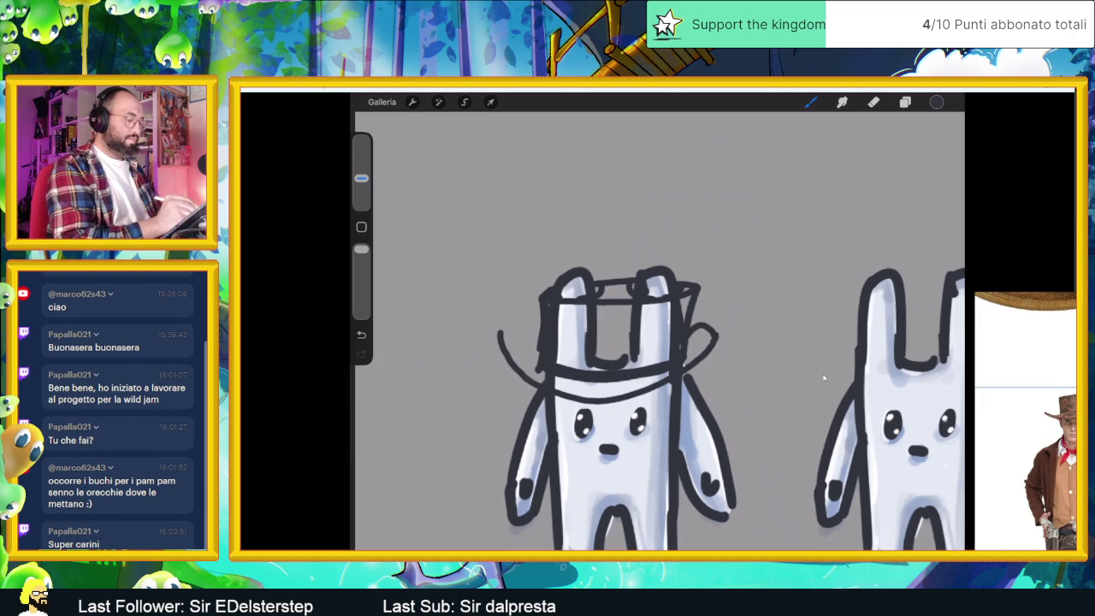
mouse_move(500, 334)
left_mouse_down()
mouse_move(528, 324)
mouse_move(540, 339)
left_mouse_up()
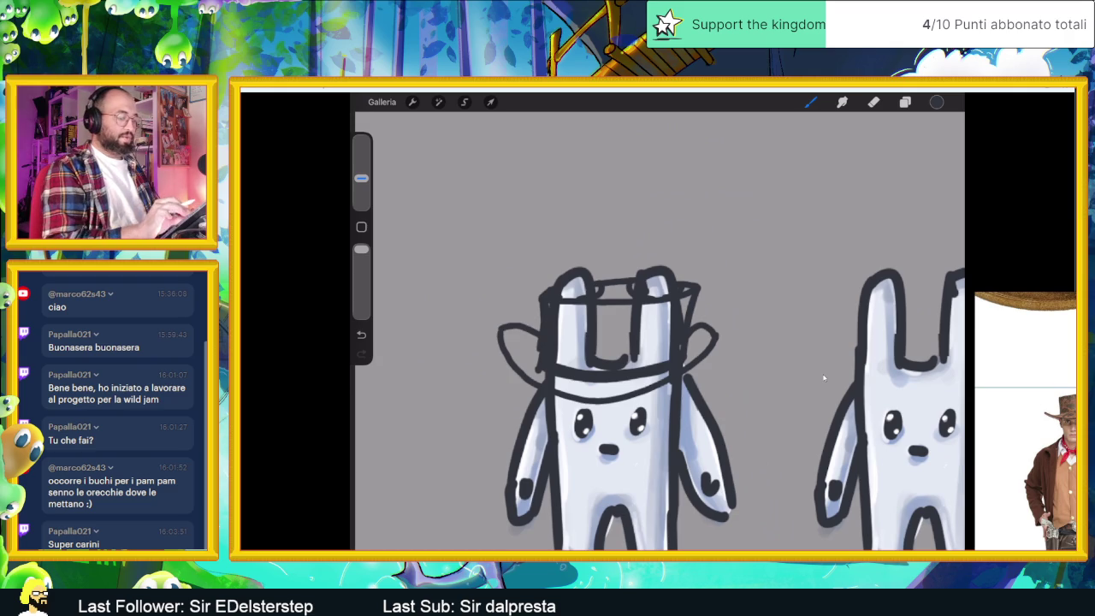
scroll(824, 378, "down", 3)
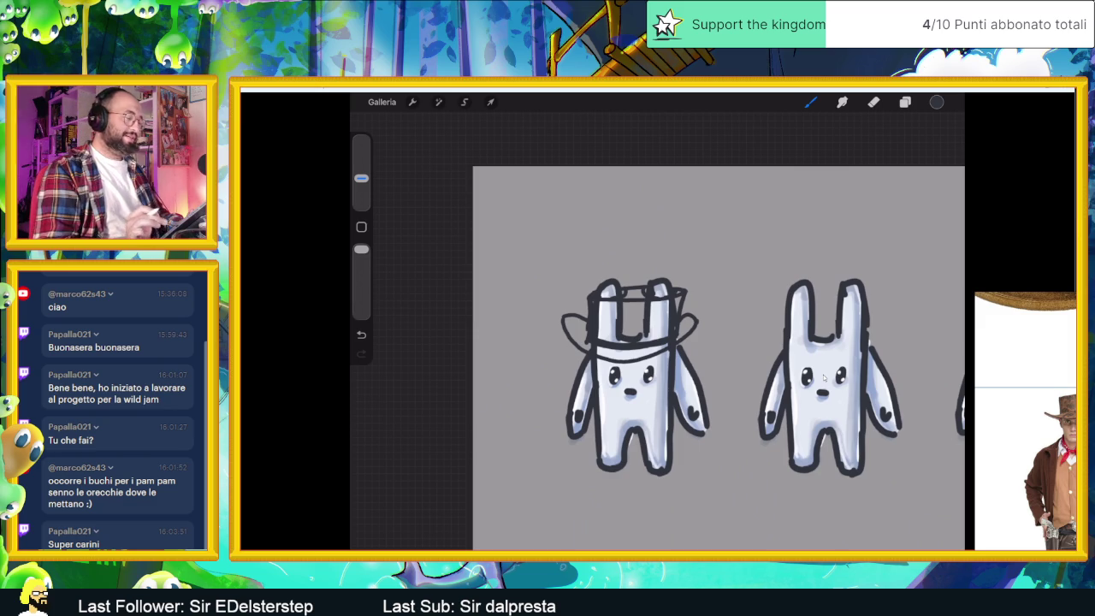
- Select Livello 3 in the Layers panel and zoom in on the bunny
left_click(905, 102)
left_click(864, 192)
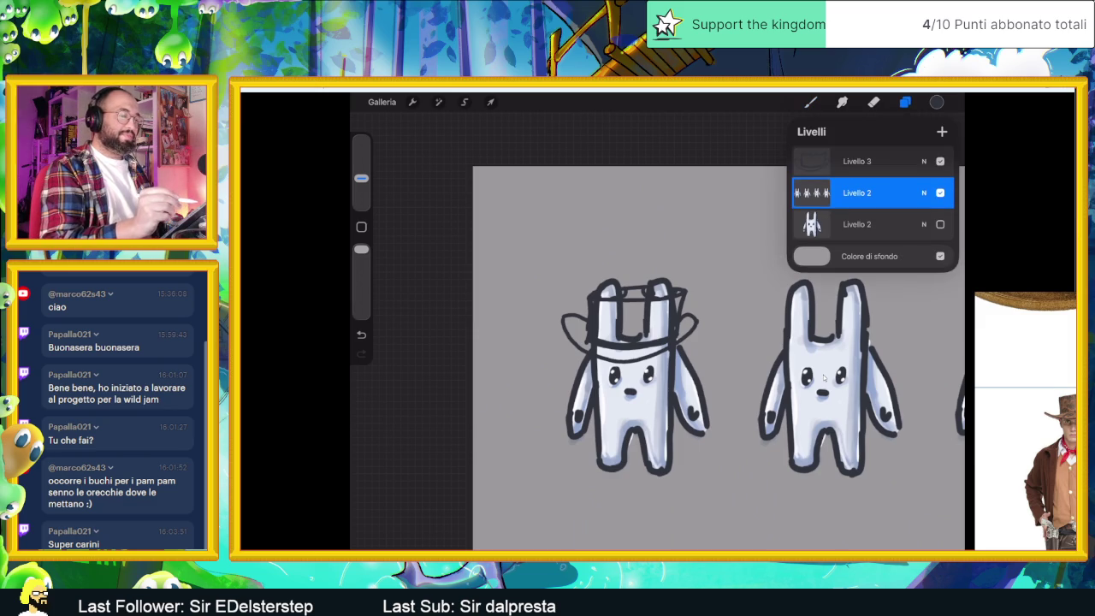
left_click(864, 161)
left_click(824, 377)
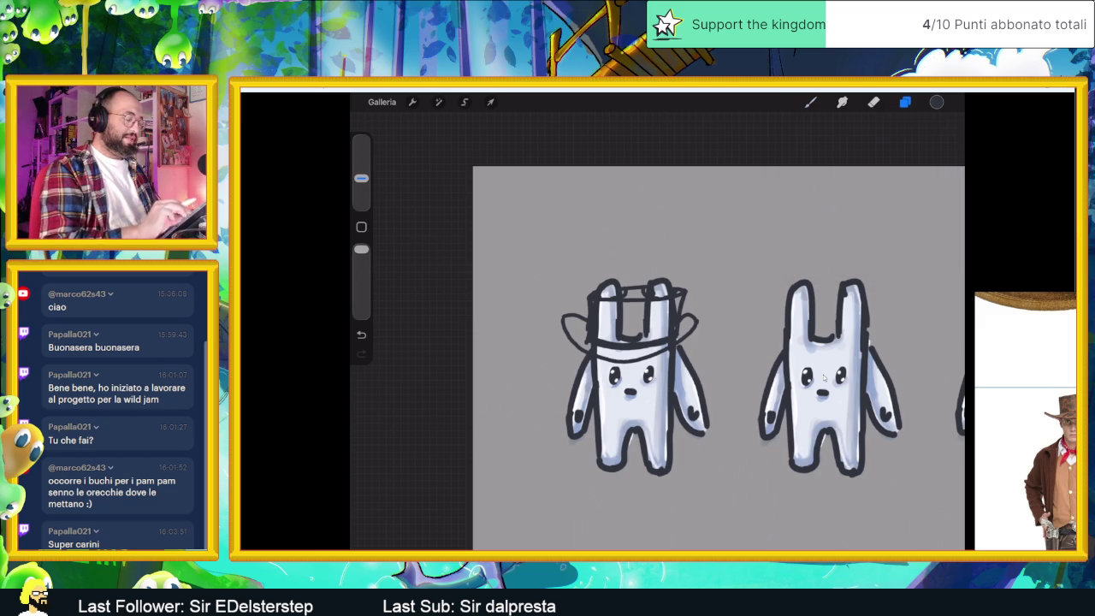
scroll(824, 377, "up", 3)
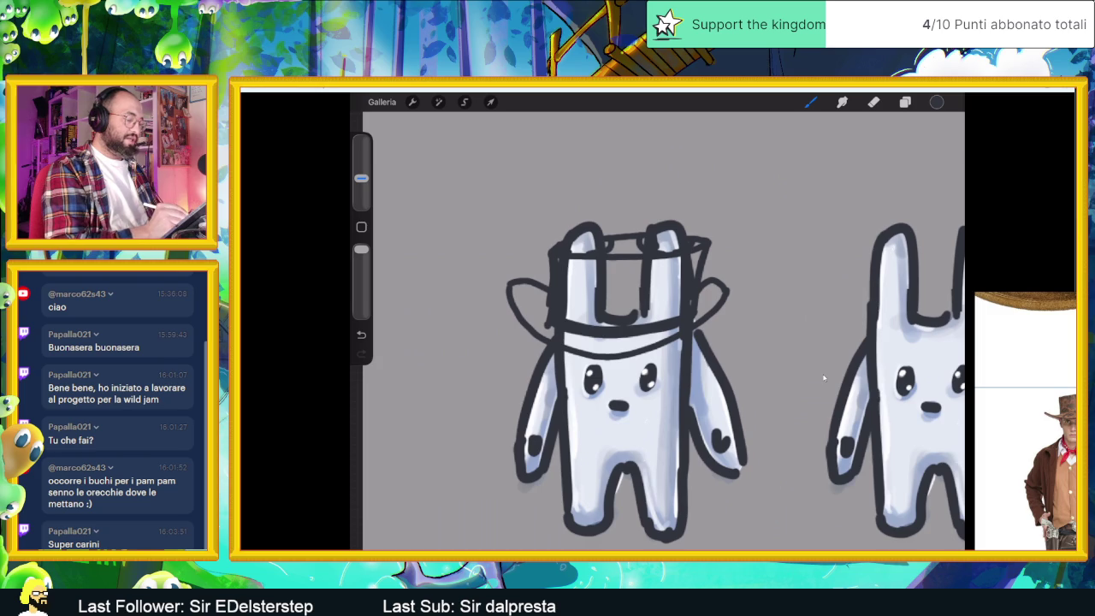
- Sketch a fringed bandana across the bunny's chest, then undo the strokes
mouse_move(567, 413)
left_mouse_down()
mouse_move(609, 437)
mouse_move(680, 411)
left_mouse_up()
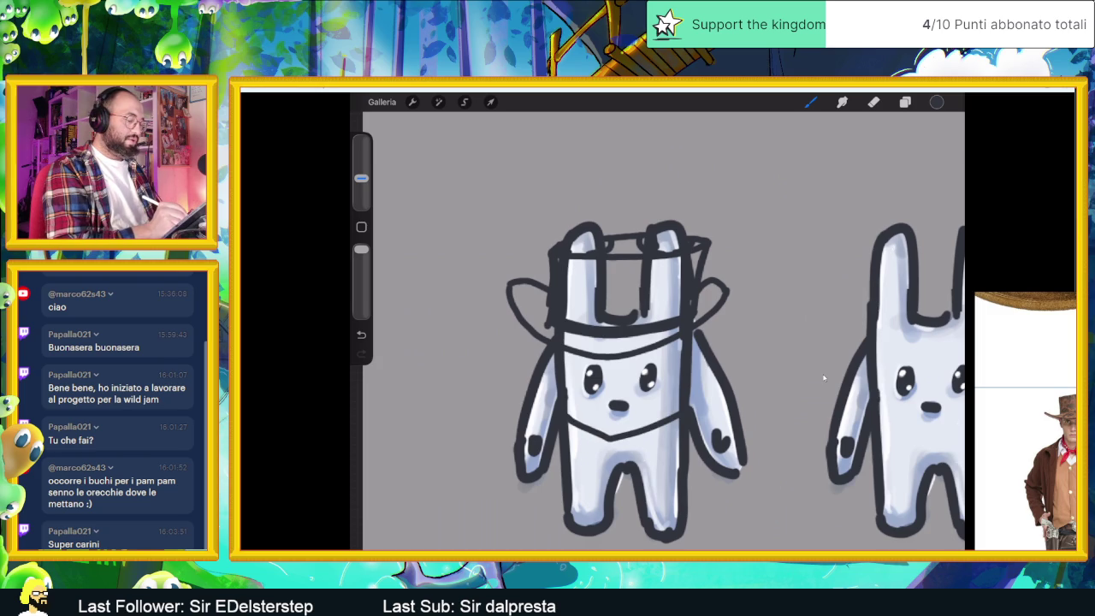
mouse_move(597, 440)
left_mouse_down()
mouse_move(609, 464)
mouse_move(624, 440)
left_mouse_up()
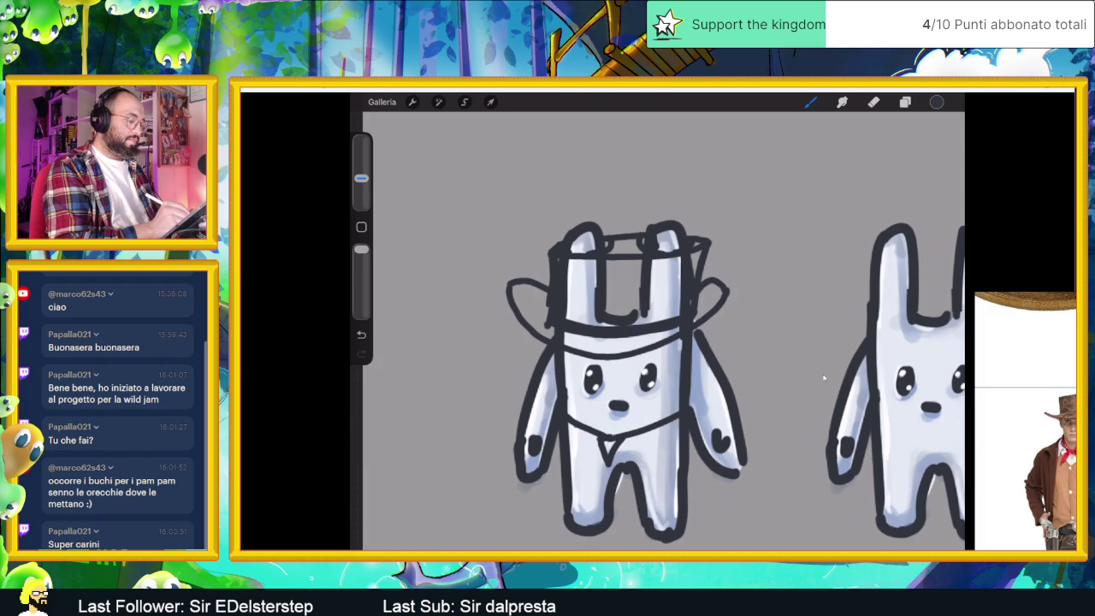
mouse_move(572, 426)
left_mouse_down()
mouse_move(580, 451)
mouse_move(590, 445)
left_mouse_up()
left_click_drag(659, 428, 664, 453)
left_click_drag(672, 421, 667, 450)
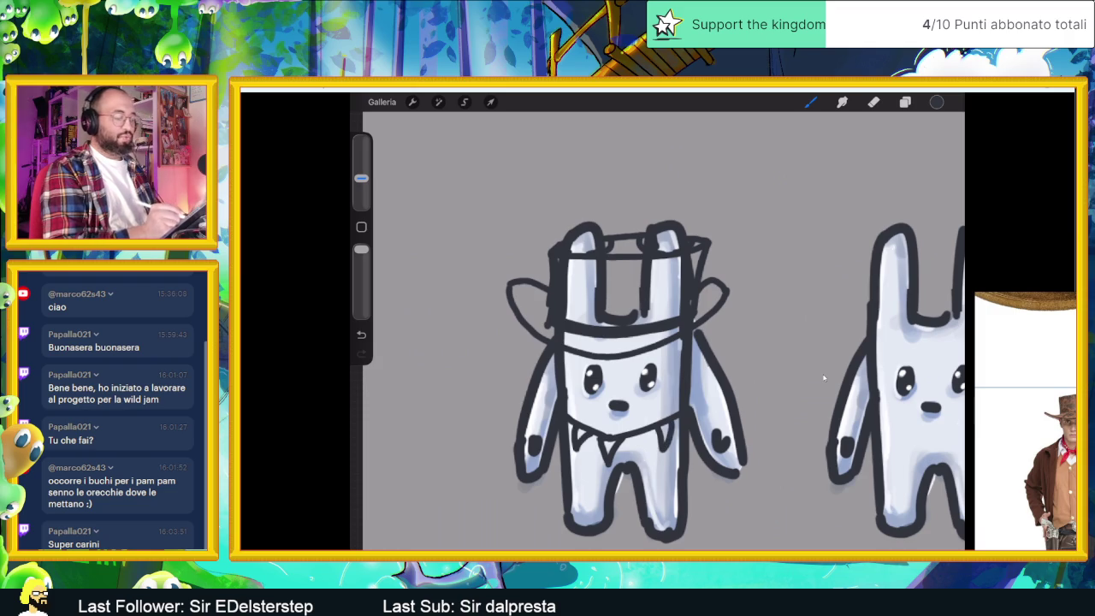
left_click_drag(604, 429, 621, 435)
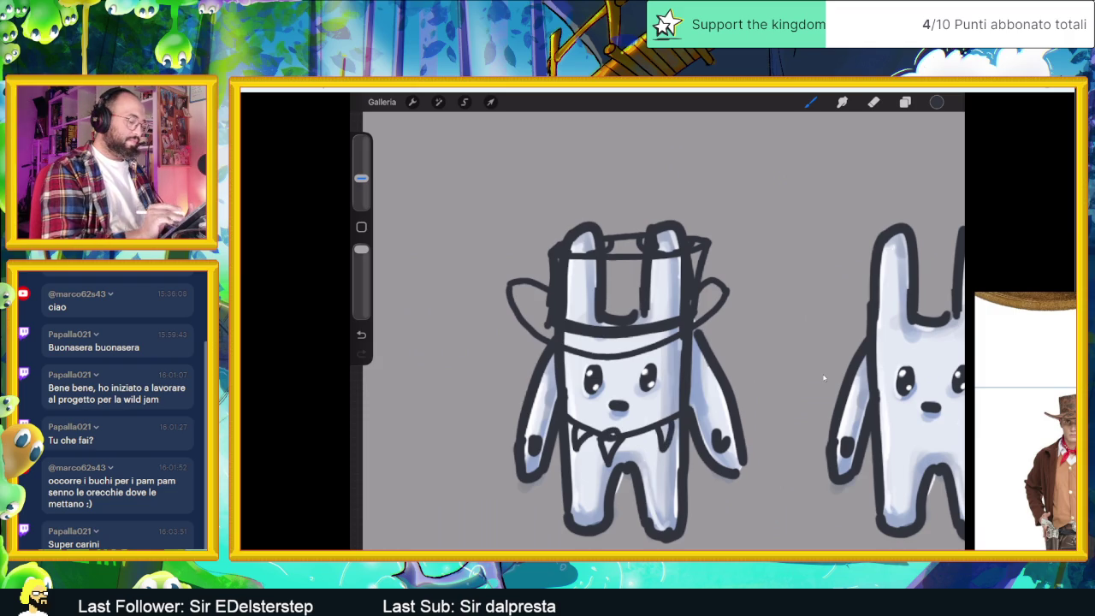
key("ctrl+z")
key("ctrl+z")
key("ctrl+z")
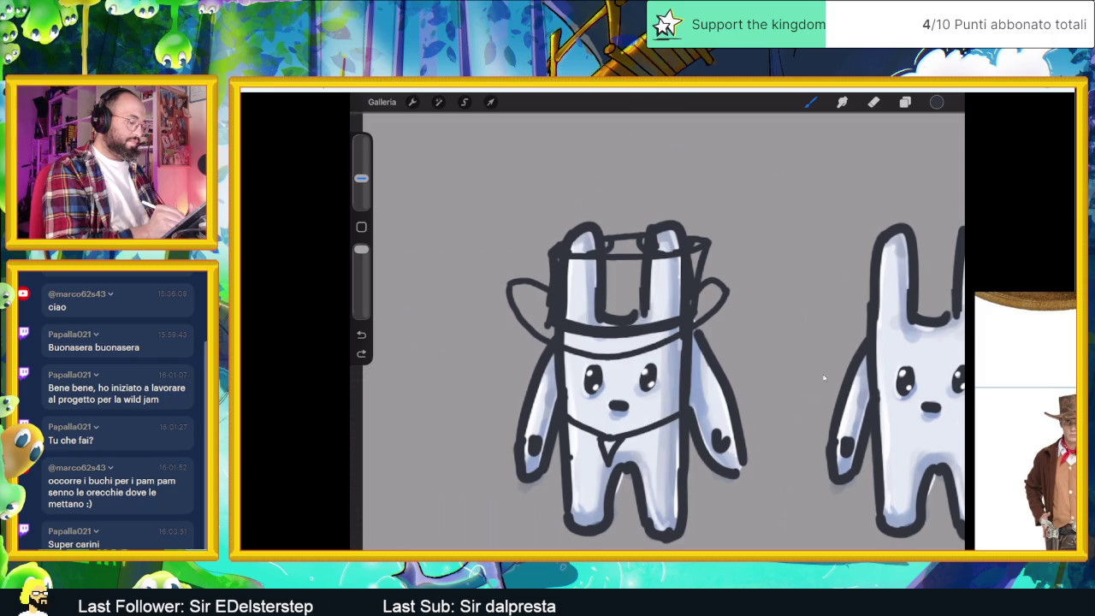
mouse_move(571, 457)
left_mouse_down()
mouse_move(604, 464)
mouse_move(681, 449)
left_mouse_up()
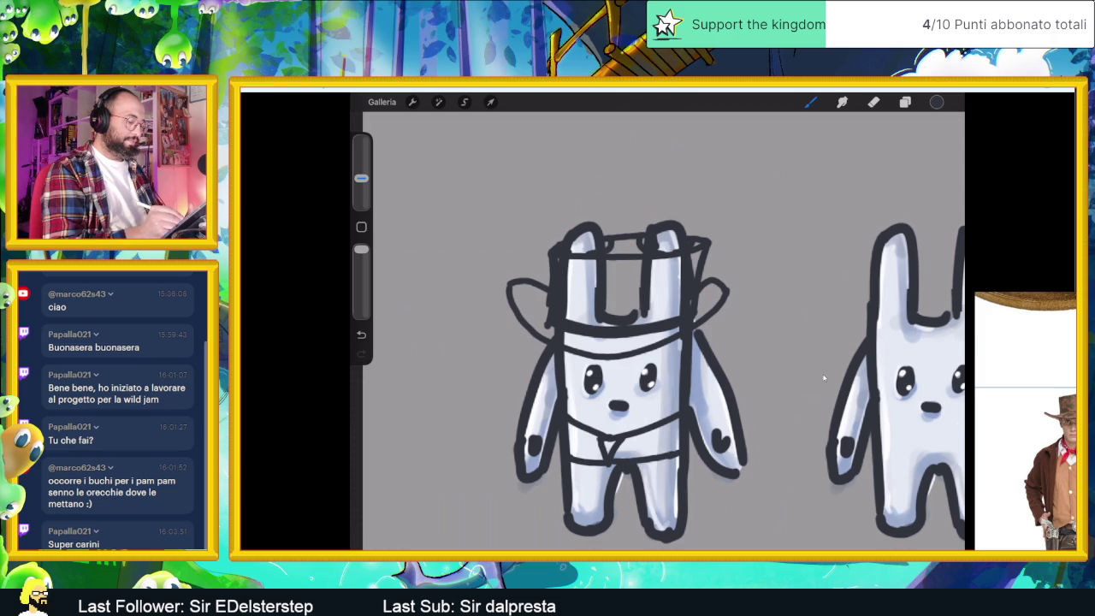
left_click_drag(654, 429, 657, 454)
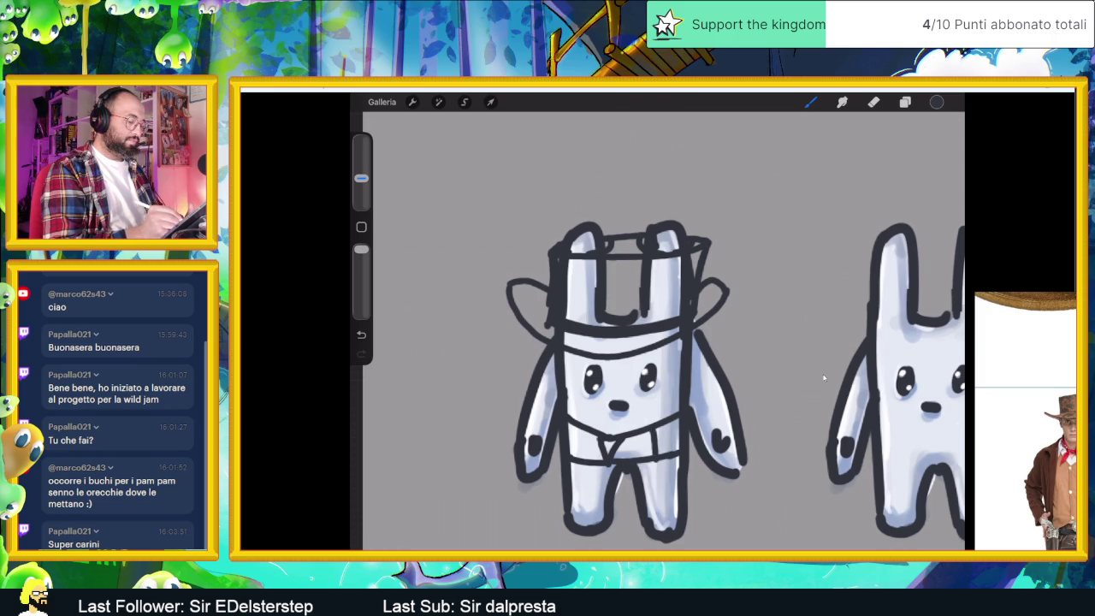
left_click_drag(582, 430, 585, 458)
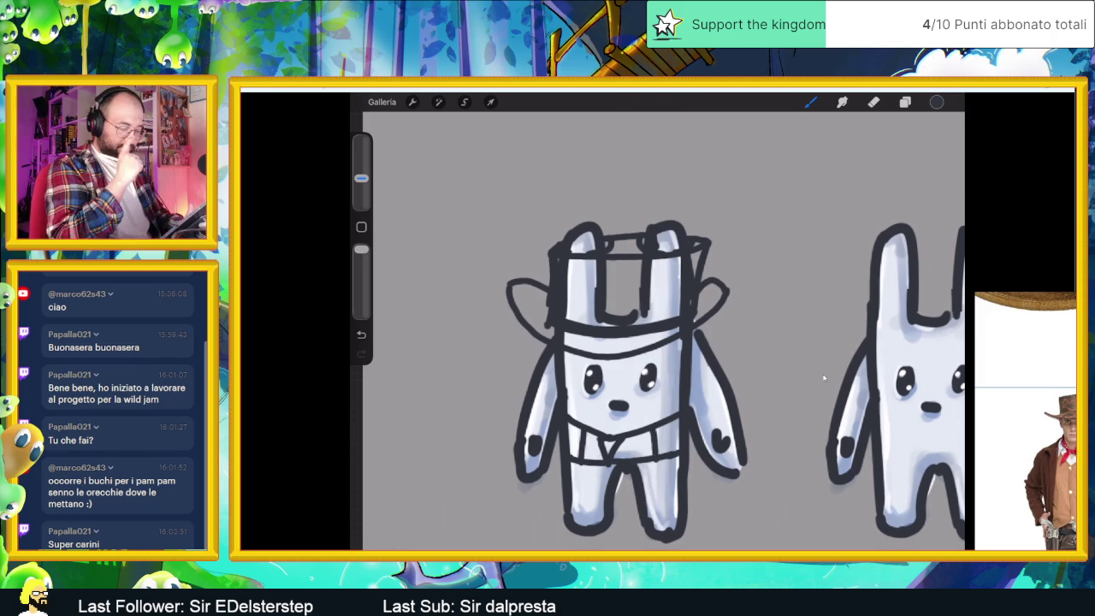
key("ctrl+z")
key("ctrl+z")
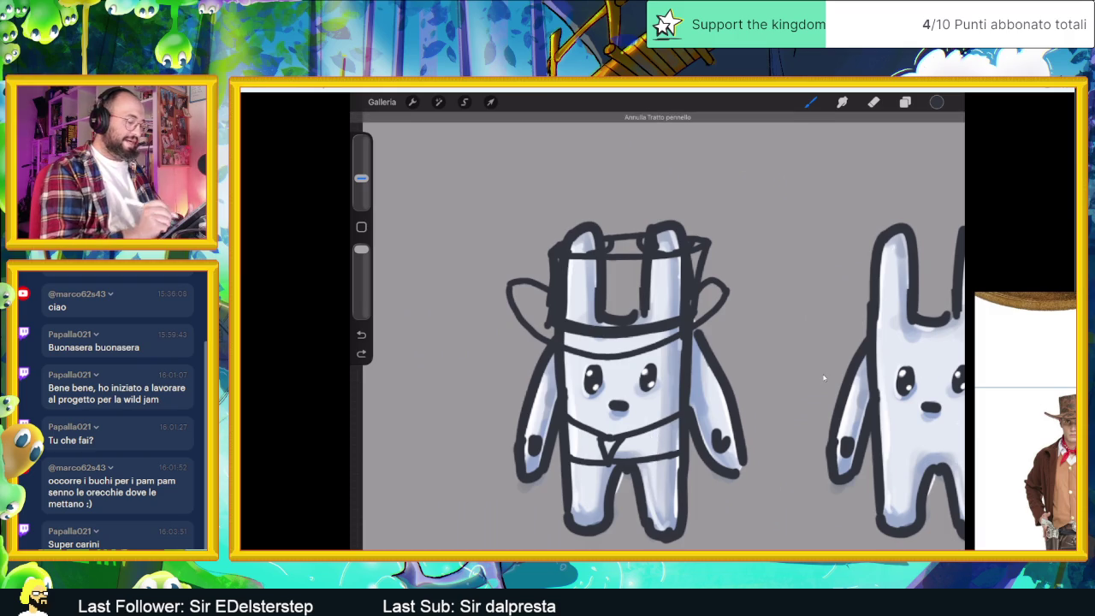
key("ctrl+z")
key("ctrl+z")
key("ctrl+z")
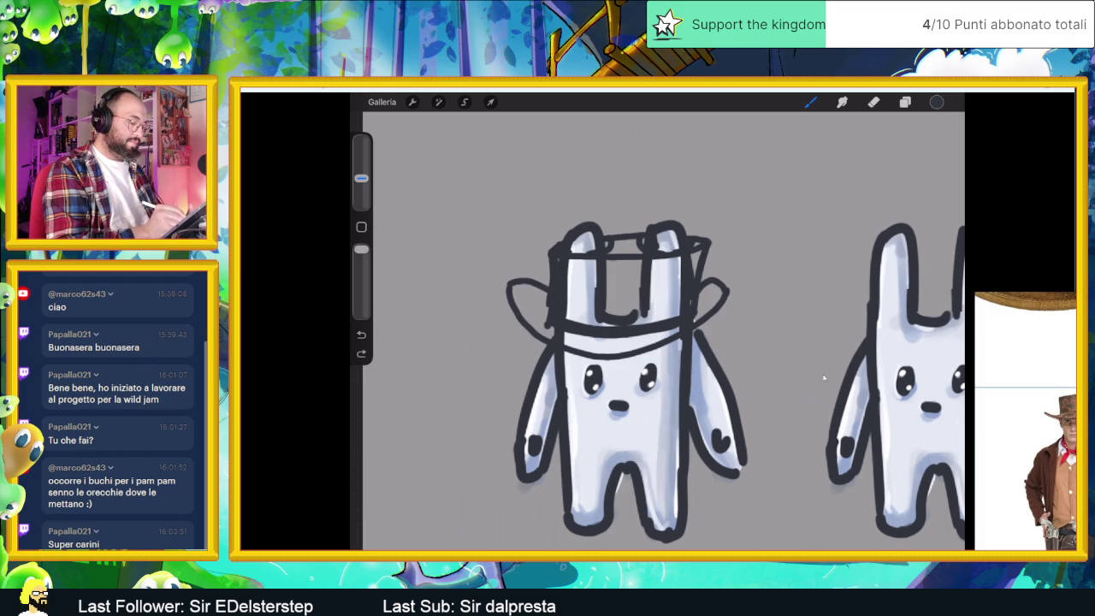
- Draw two belt lines across the lower body and the start of the trouser legs
left_click_drag(569, 469, 681, 462)
left_click_drag(570, 447, 679, 446)
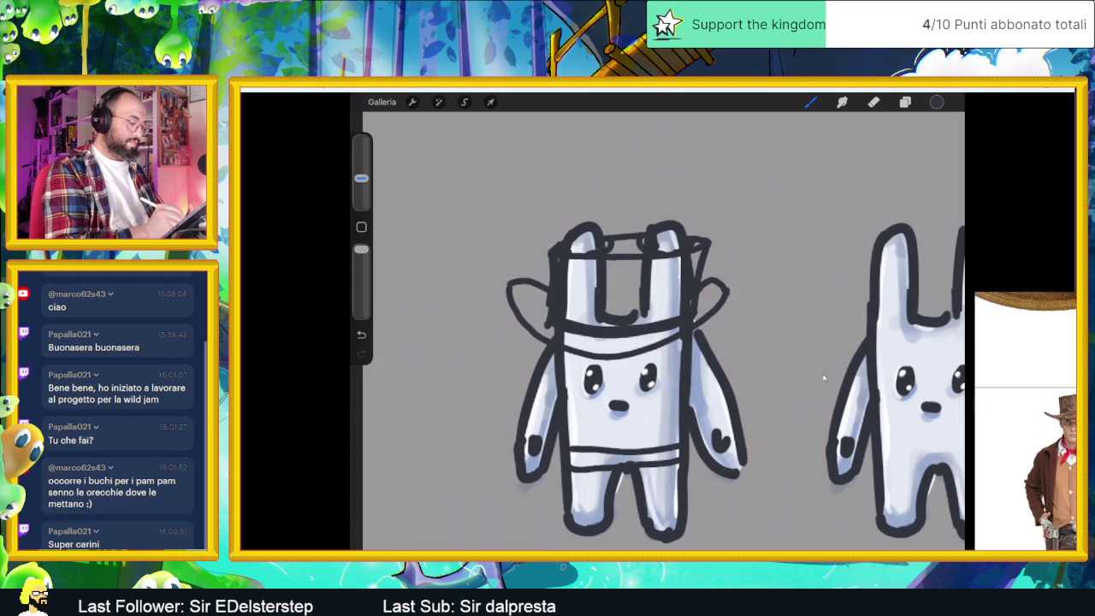
mouse_move(588, 473)
left_mouse_down()
mouse_move(584, 482)
mouse_move(602, 473)
left_mouse_up()
left_click_drag(674, 466, 660, 487)
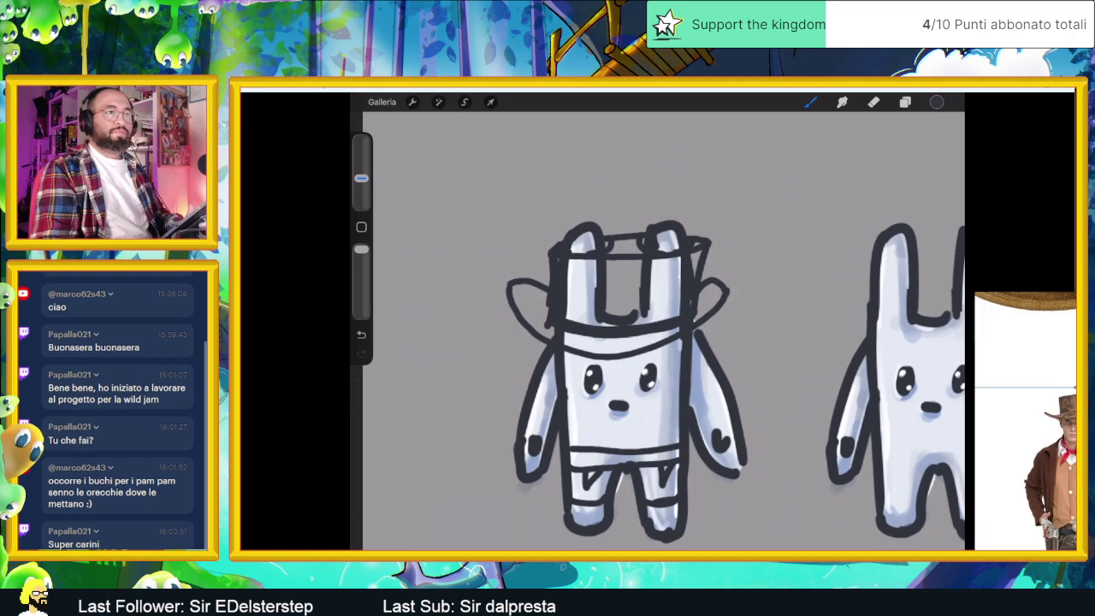
- Add detail strokes inside the hat and darken the hat band
scroll(1069, 350, "down", 5)
scroll(1070, 350, "up", 5)
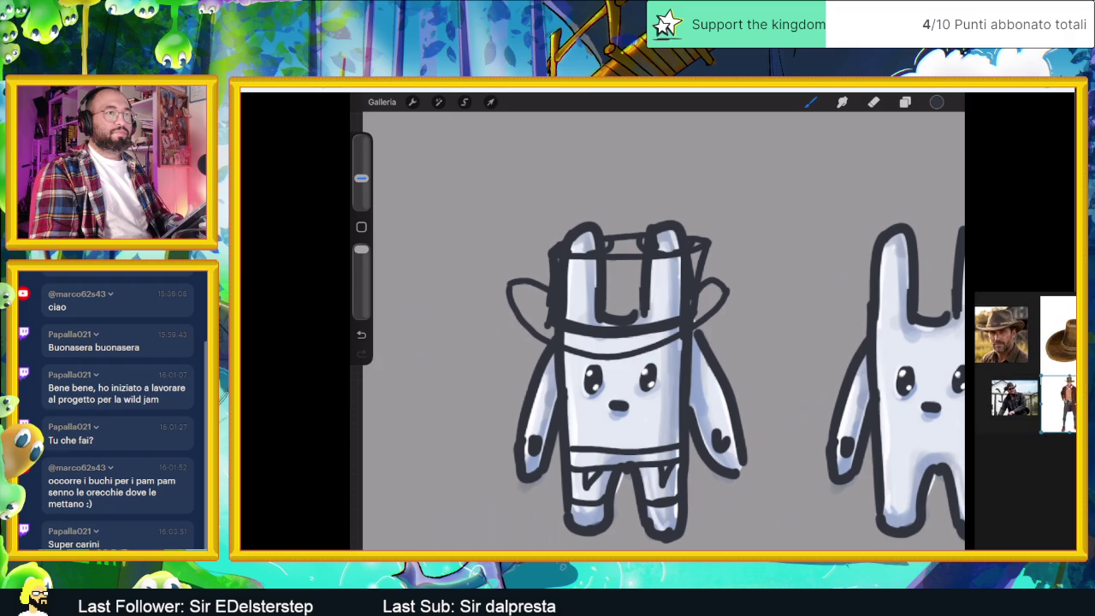
scroll(1052, 365, "up", 3)
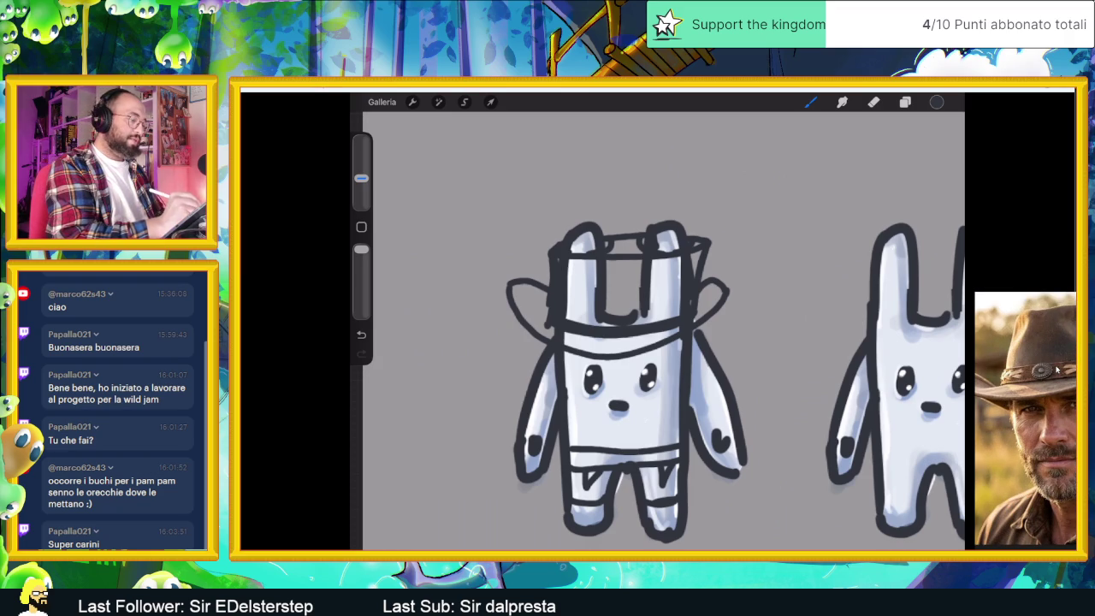
left_click_drag(615, 293, 625, 315)
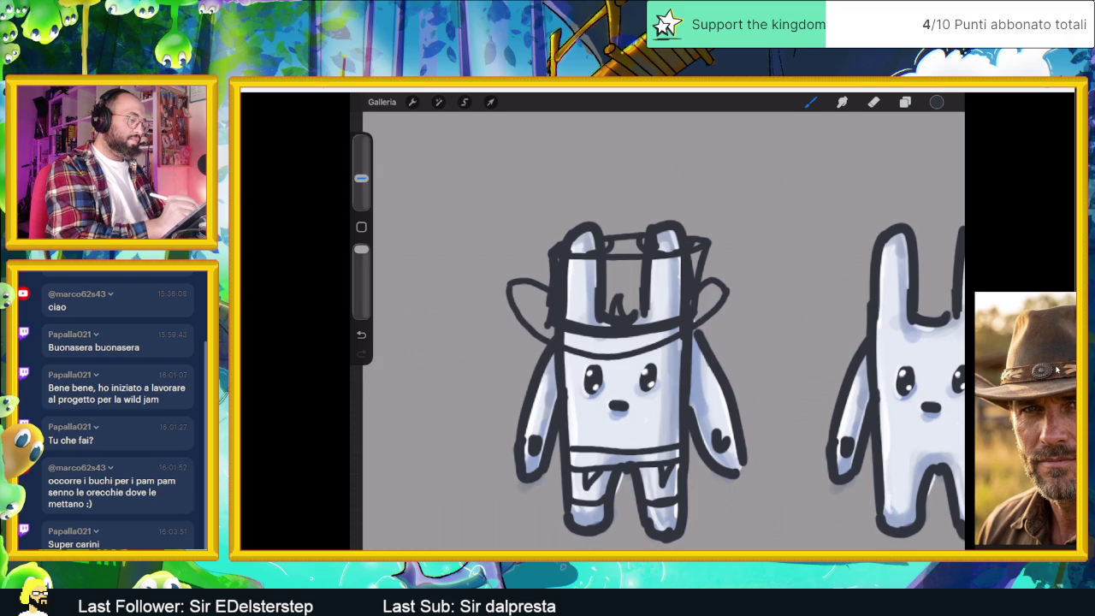
mouse_move(571, 304)
left_mouse_down()
mouse_move(597, 322)
mouse_move(671, 311)
left_mouse_up()
left_click_drag(664, 305, 681, 291)
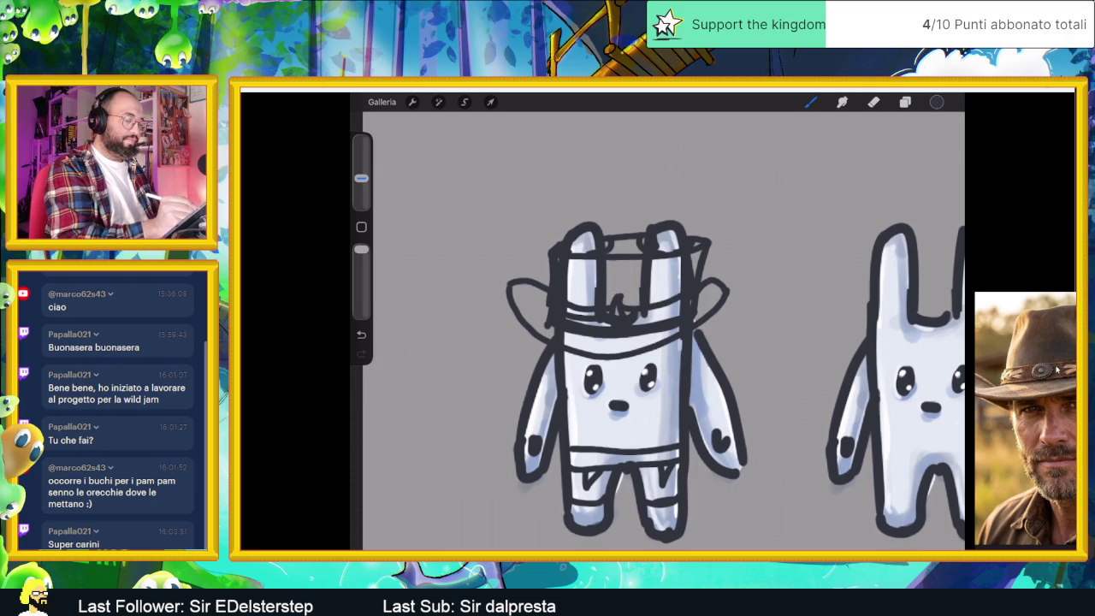
mouse_move(636, 318)
left_mouse_down()
mouse_move(732, 300)
mouse_move(596, 361)
left_mouse_up()
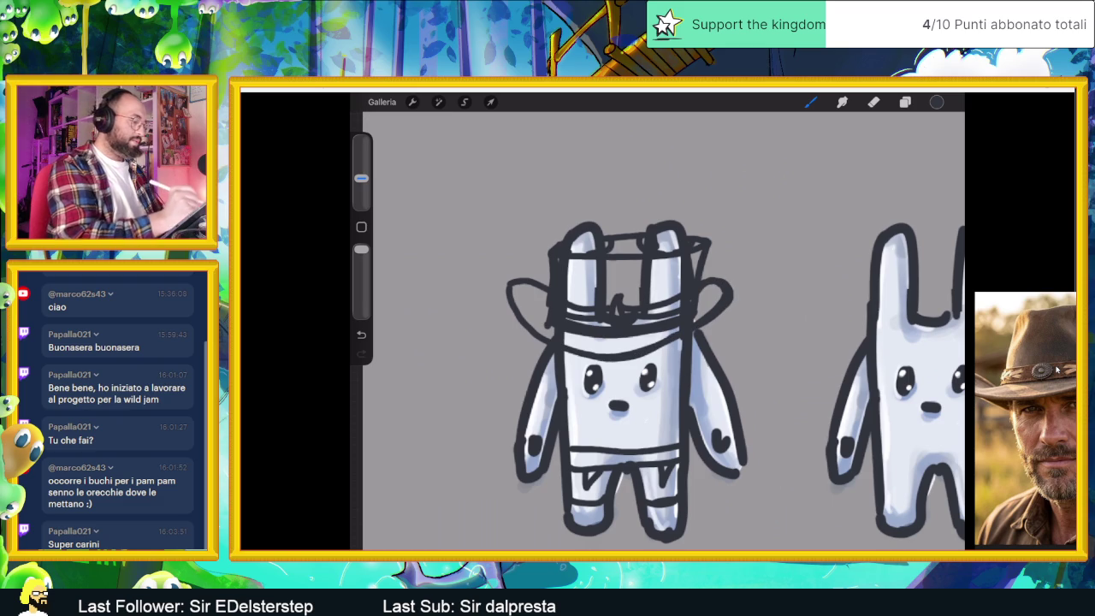
- Thicken the brim edge and the crown's left, right and top outlines
mouse_move(551, 283)
left_mouse_down()
mouse_move(508, 279)
mouse_move(512, 325)
mouse_move(618, 368)
mouse_move(722, 314)
left_mouse_up()
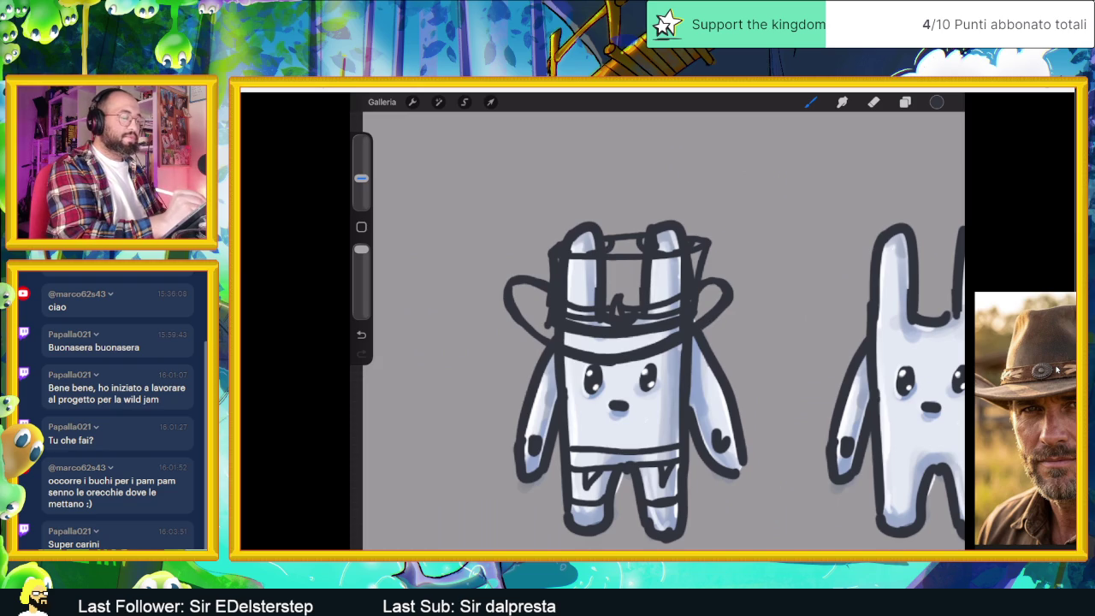
mouse_move(610, 241)
left_mouse_down()
mouse_move(618, 252)
mouse_move(551, 248)
mouse_move(549, 283)
left_mouse_up()
left_click_drag(547, 306, 543, 325)
left_click_drag(710, 245, 696, 318)
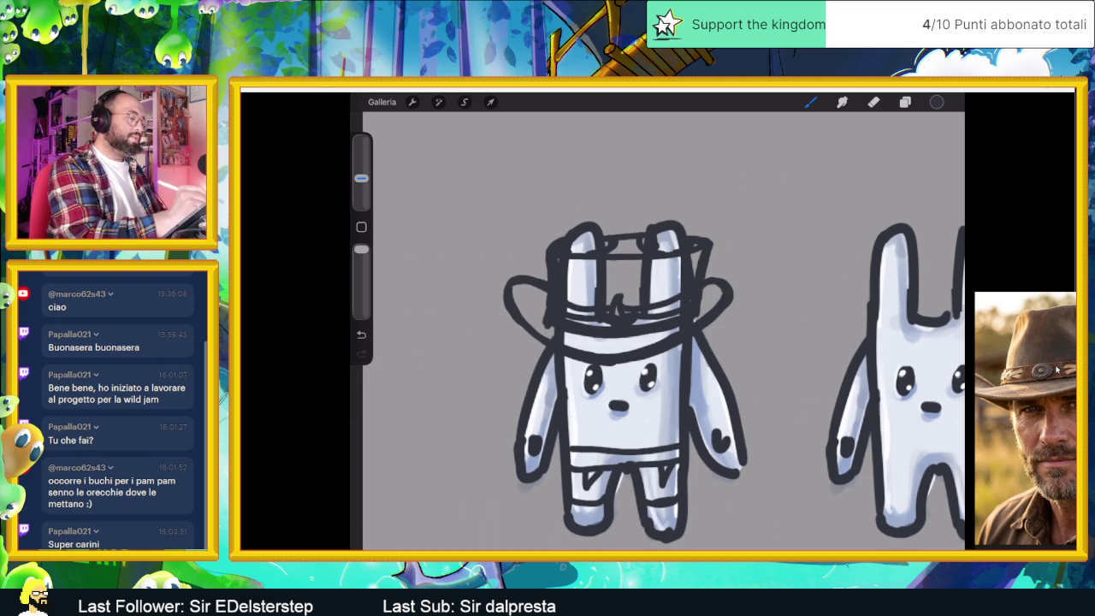
mouse_move(602, 234)
left_mouse_down()
mouse_move(647, 233)
mouse_move(669, 252)
left_mouse_up()
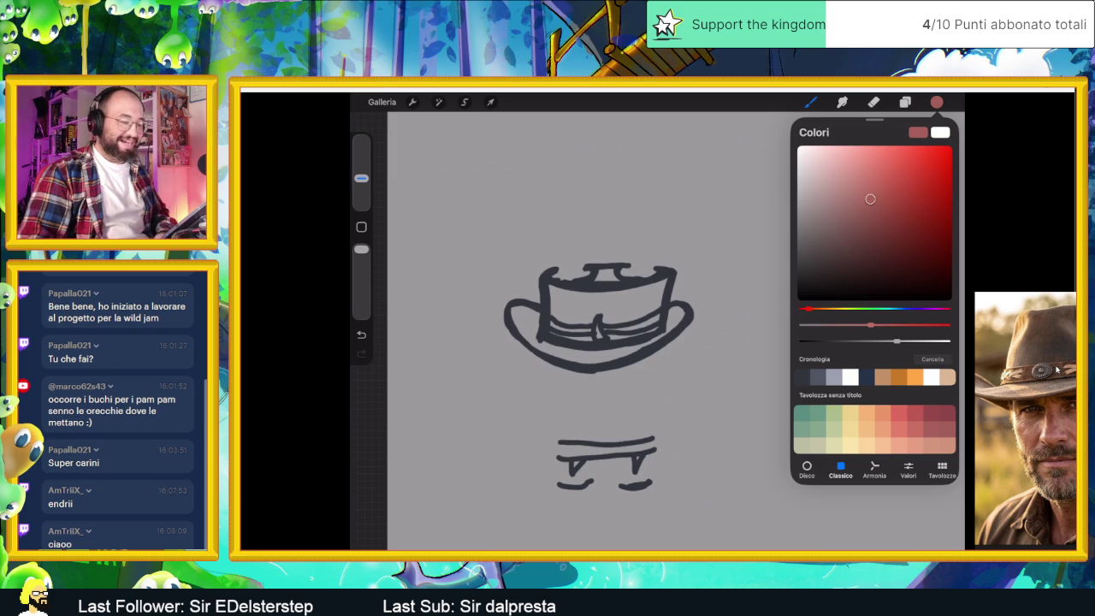
- Pick a darker brown and brush it into the cowboy hat's crown
left_click_drag(870, 198, 862, 235)
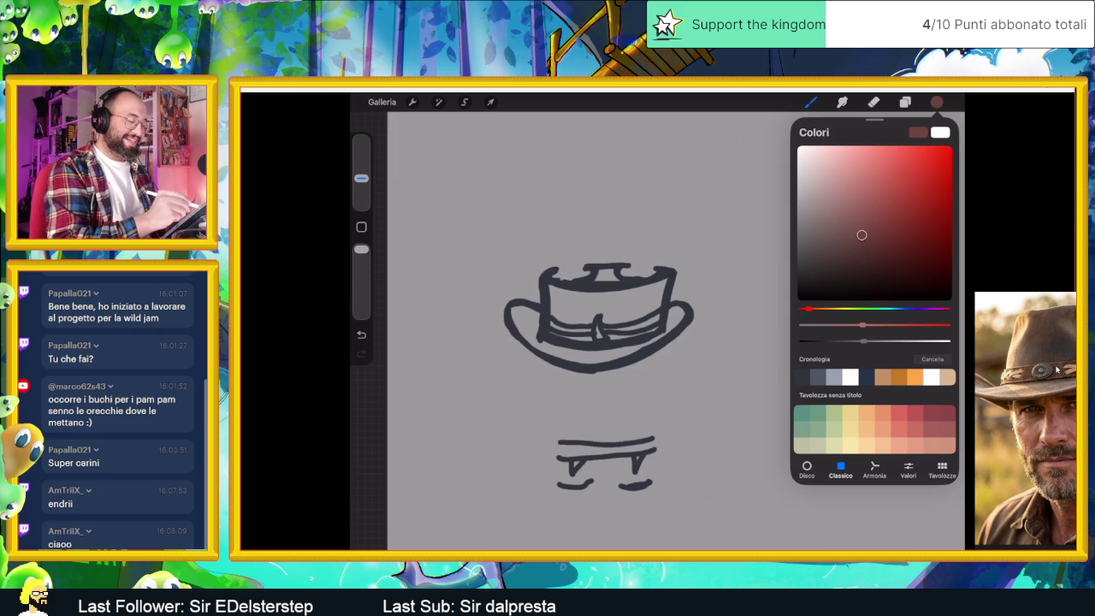
left_click(650, 295)
mouse_move(652, 295)
left_mouse_down()
mouse_move(613, 314)
mouse_move(609, 292)
mouse_move(568, 306)
mouse_move(558, 329)
mouse_move(558, 289)
mouse_move(664, 287)
mouse_move(605, 293)
mouse_move(647, 313)
mouse_move(568, 322)
mouse_move(589, 312)
left_mouse_up()
- Add darker brown shading along the hat band and its lower edge
left_click_drag(579, 307, 572, 313)
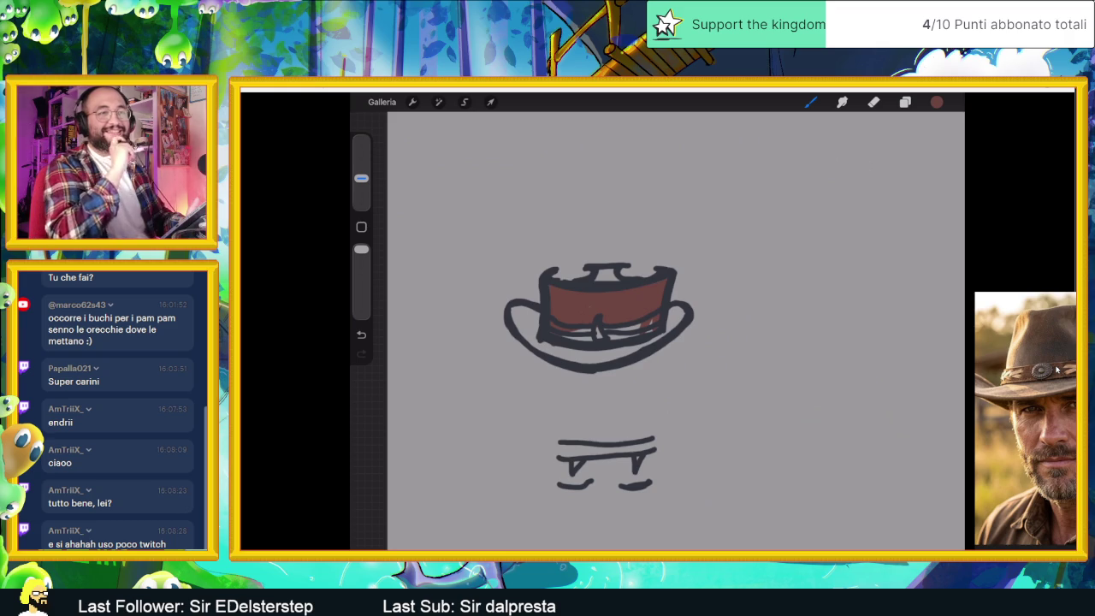
left_click_drag(604, 331, 640, 328)
mouse_move(623, 328)
left_mouse_down()
mouse_move(641, 324)
mouse_move(627, 338)
left_mouse_up()
left_click_drag(630, 336, 609, 339)
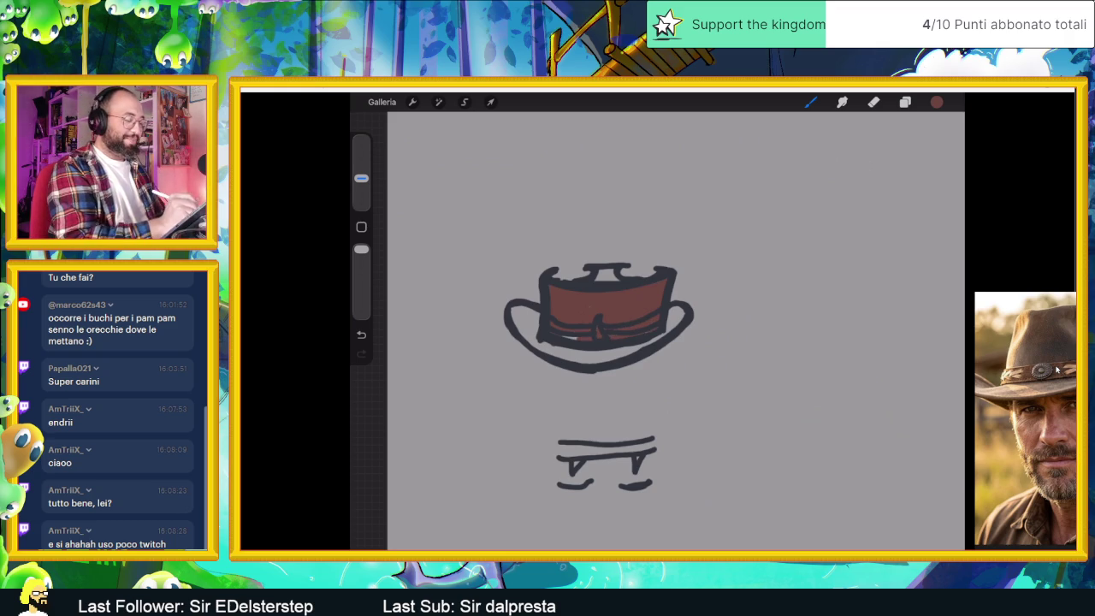
- Colour both sides of the brim brown and fill the gap atop the crown
mouse_move(670, 308)
left_mouse_down()
mouse_move(676, 321)
mouse_move(626, 356)
mouse_move(562, 365)
left_mouse_up()
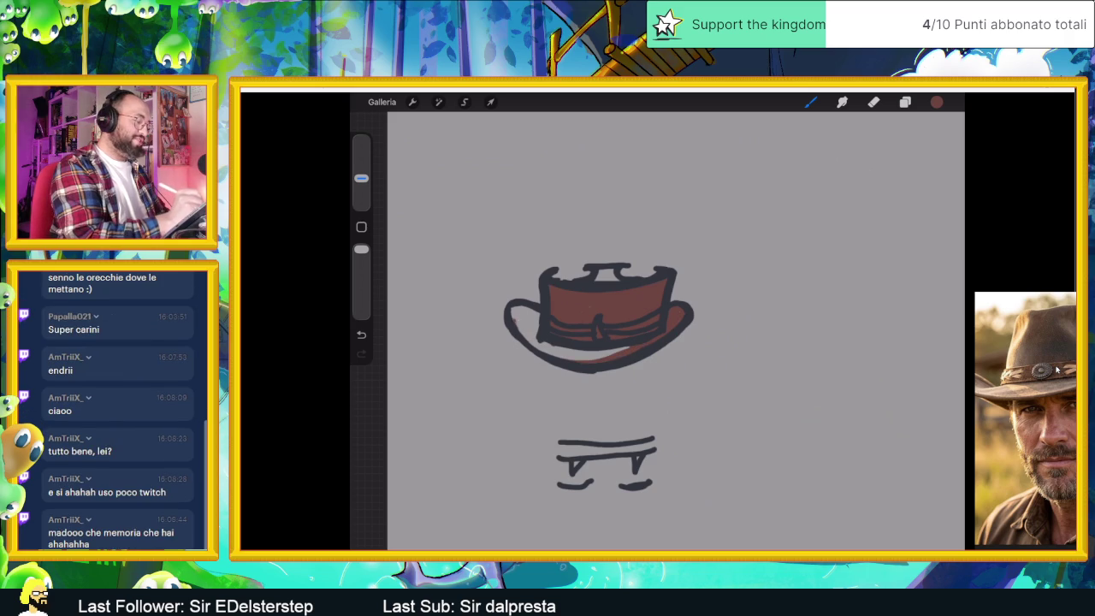
left_click_drag(539, 307, 511, 318)
mouse_move(525, 318)
left_mouse_down()
mouse_move(517, 337)
mouse_move(542, 351)
left_mouse_up()
mouse_move(541, 344)
left_mouse_down()
mouse_move(556, 356)
mouse_move(612, 354)
left_mouse_up()
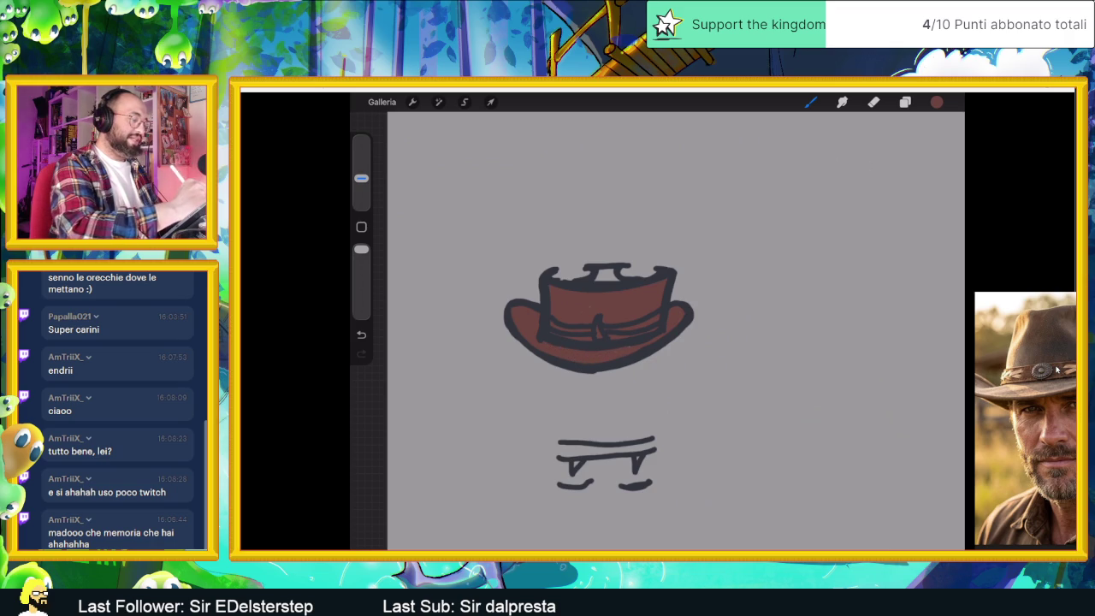
left_click_drag(598, 272, 611, 277)
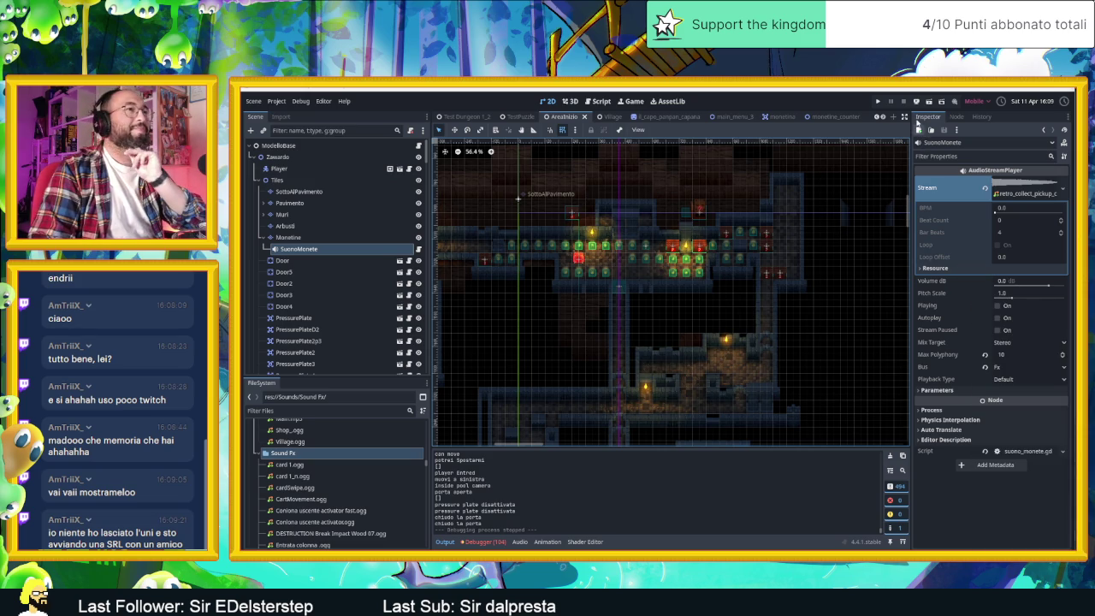
- Save the level scene with Ctrl+S so the dungeon game runs
key("ctrl+s")
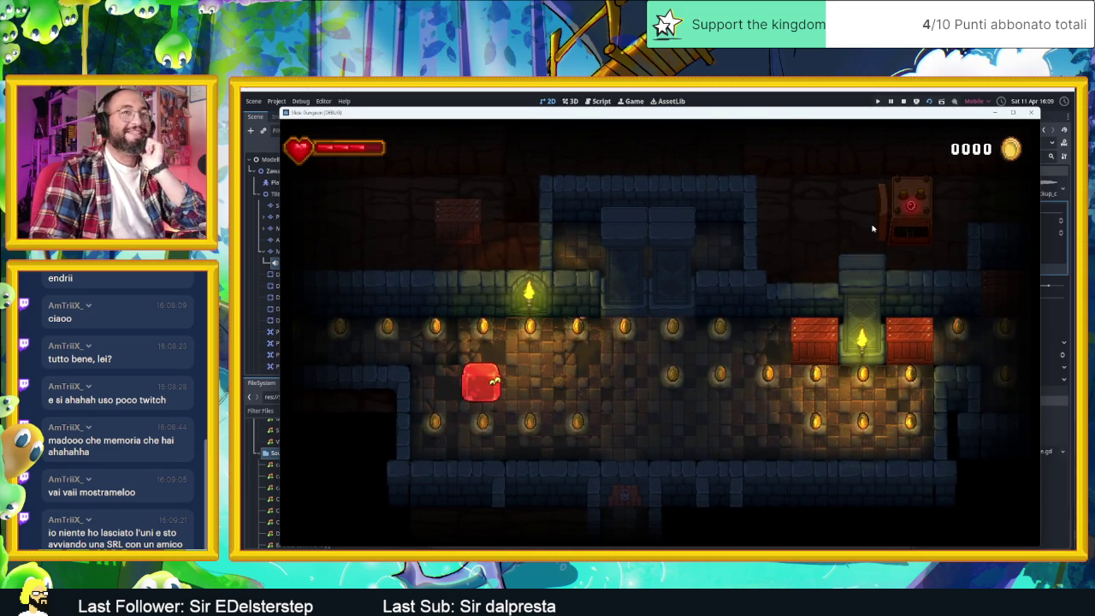
- Steer the slime with the arrow keys through the first dungeon rooms, collecting coins
key("Down")
key("Right")
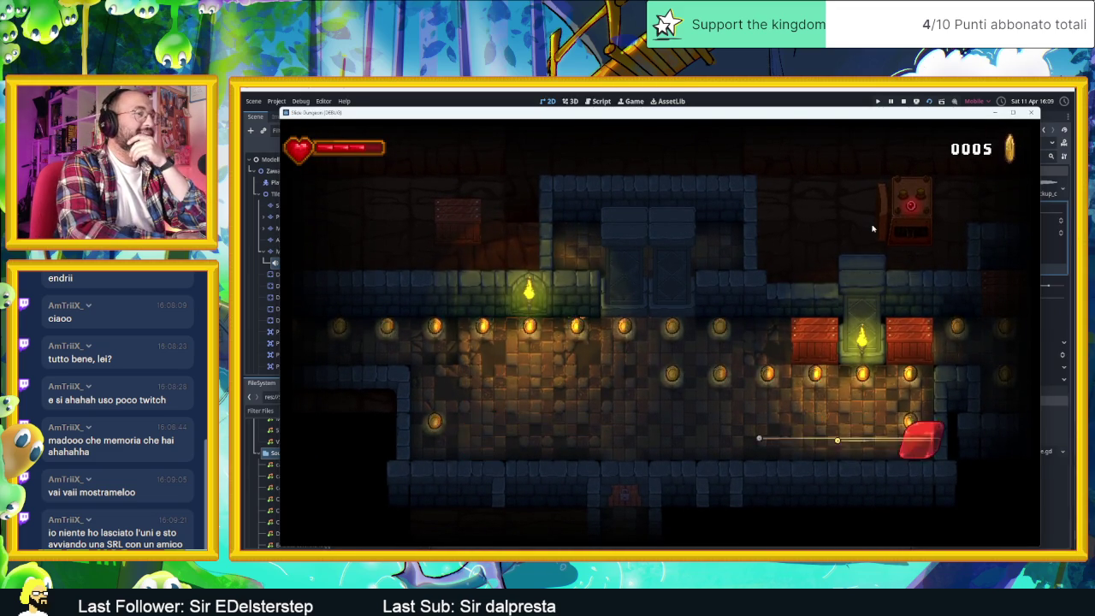
key("Up")
key("Left")
key("Down")
key("Right")
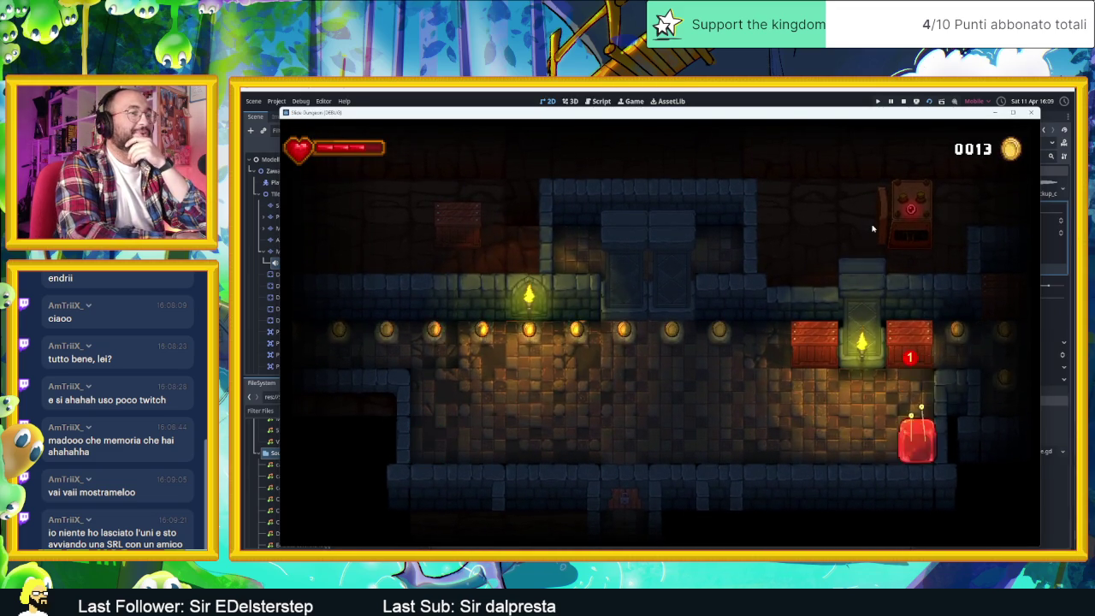
key("Up")
key("Right")
key("Down")
key("Right")
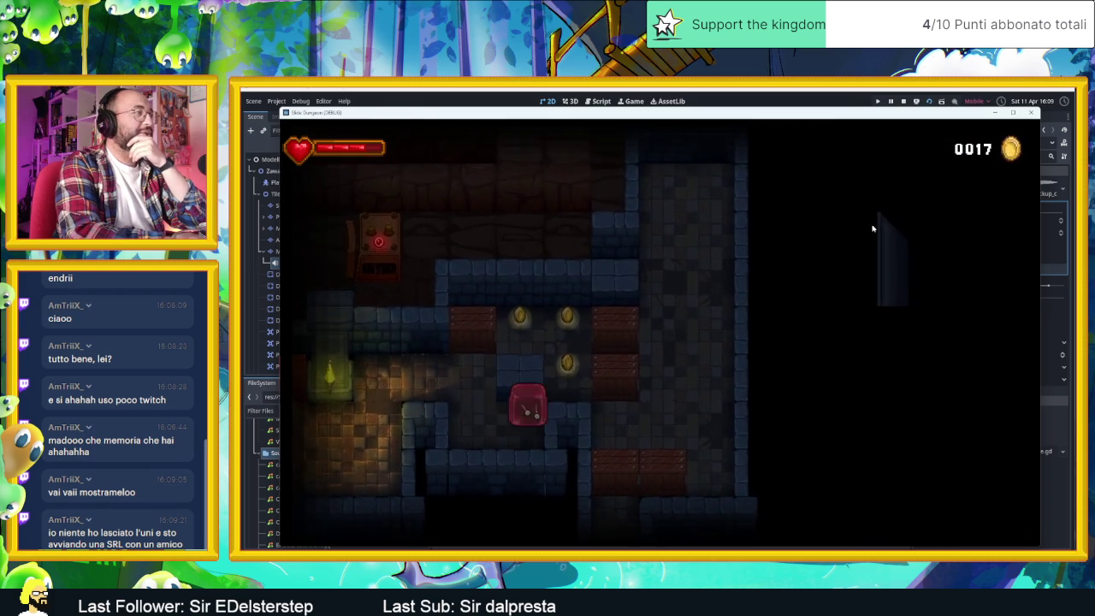
key("Left")
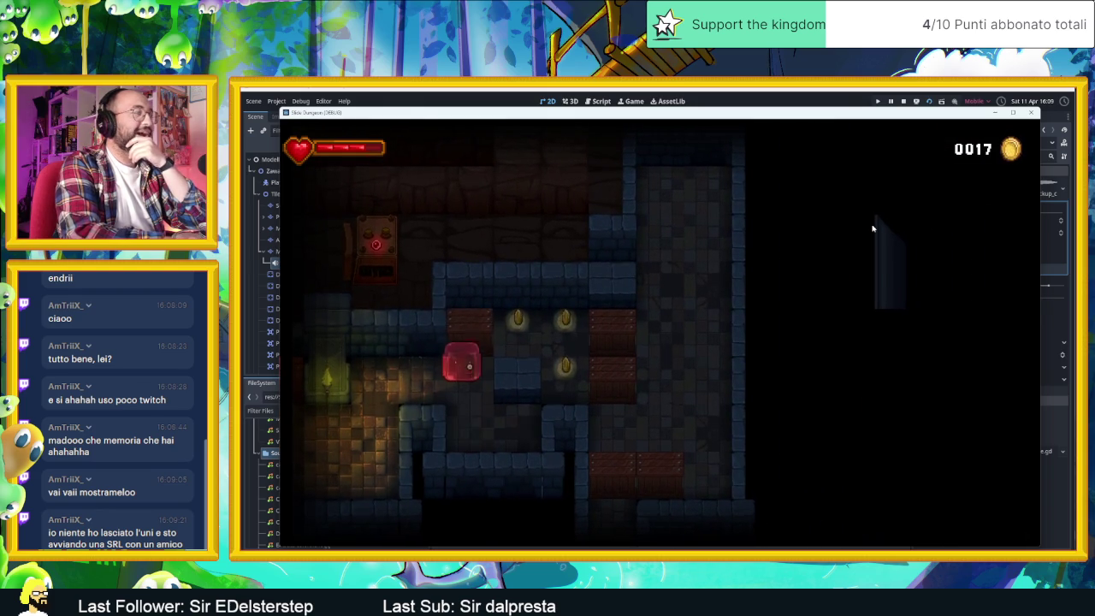
key("Up")
key("Right")
key("Left")
key("Right")
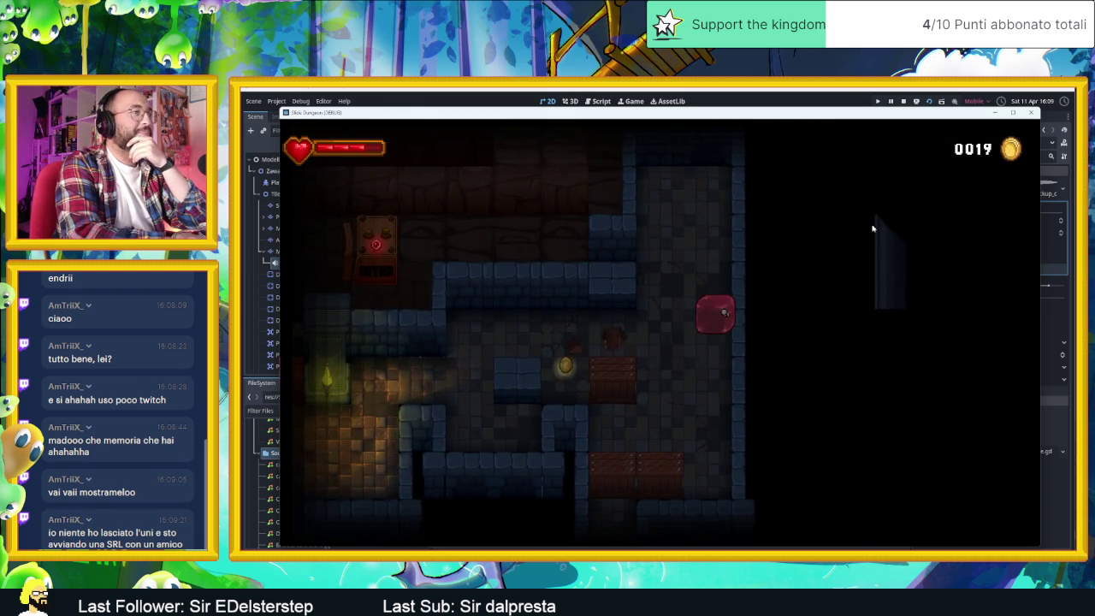
key("Up")
key("Left")
key("Down")
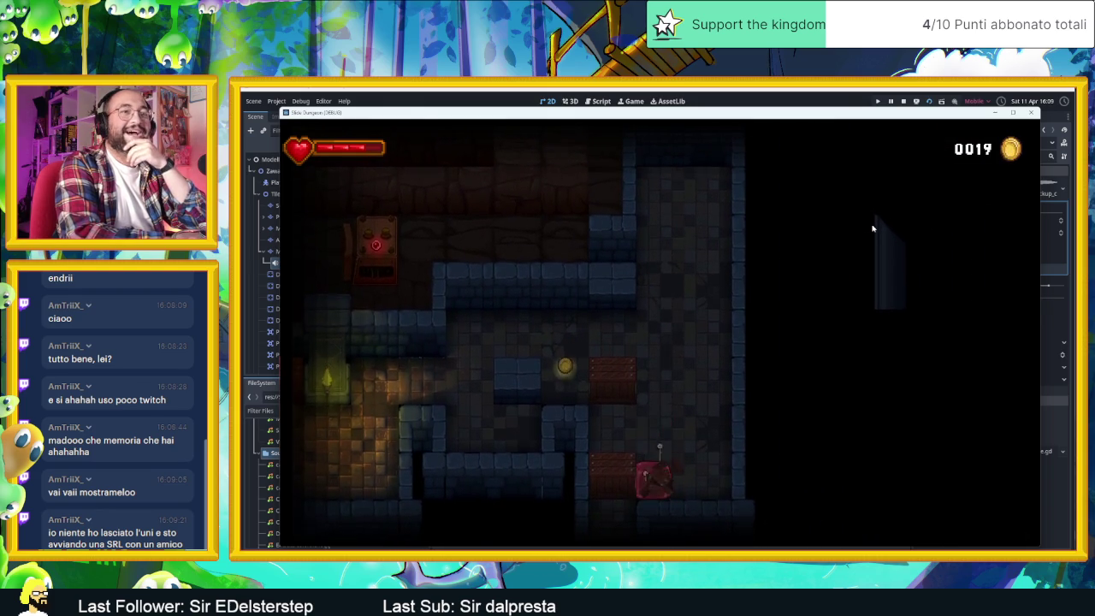
key("Right")
key("Left")
key("Right")
key("Left")
key("Down")
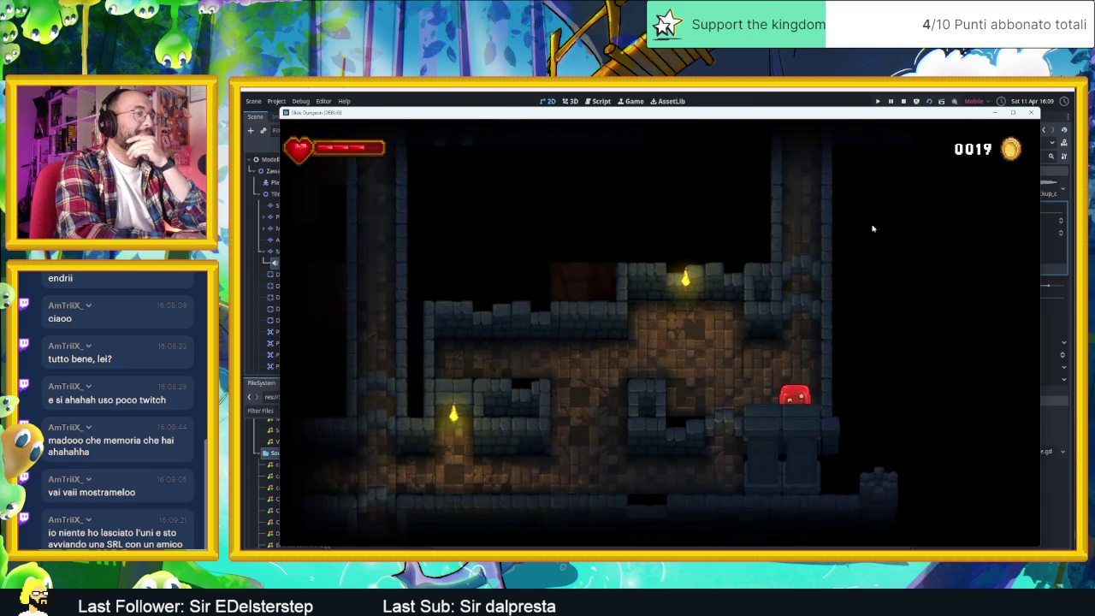
- Guide the slime past the arrow tiles and sweep the coin room's rows of coins
key("Up")
key("Down")
key("Left")
key("Down")
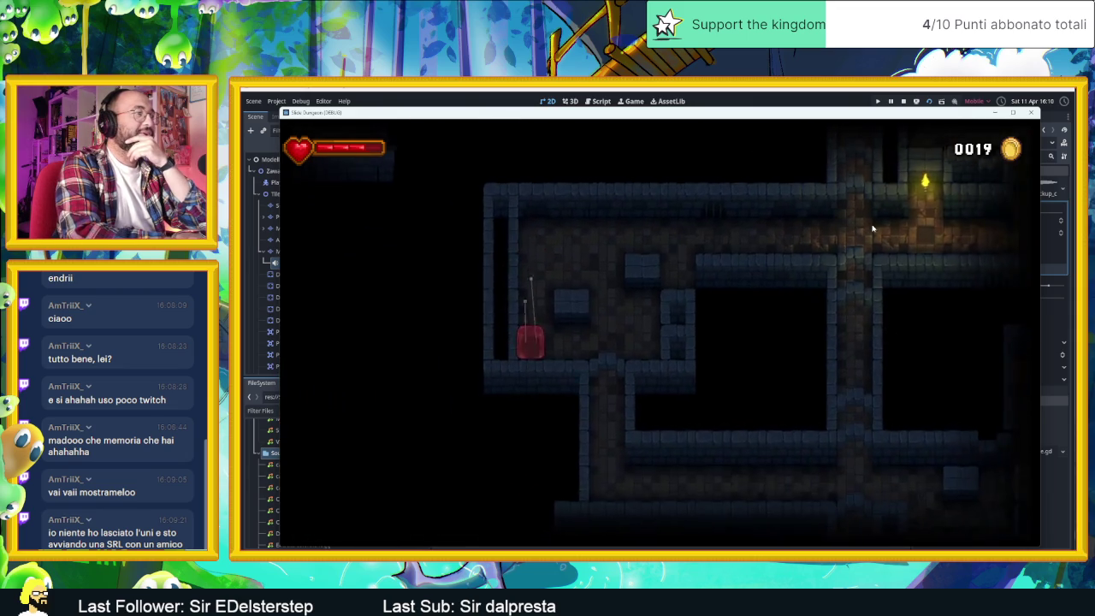
key("Right")
key("Down")
key("Left")
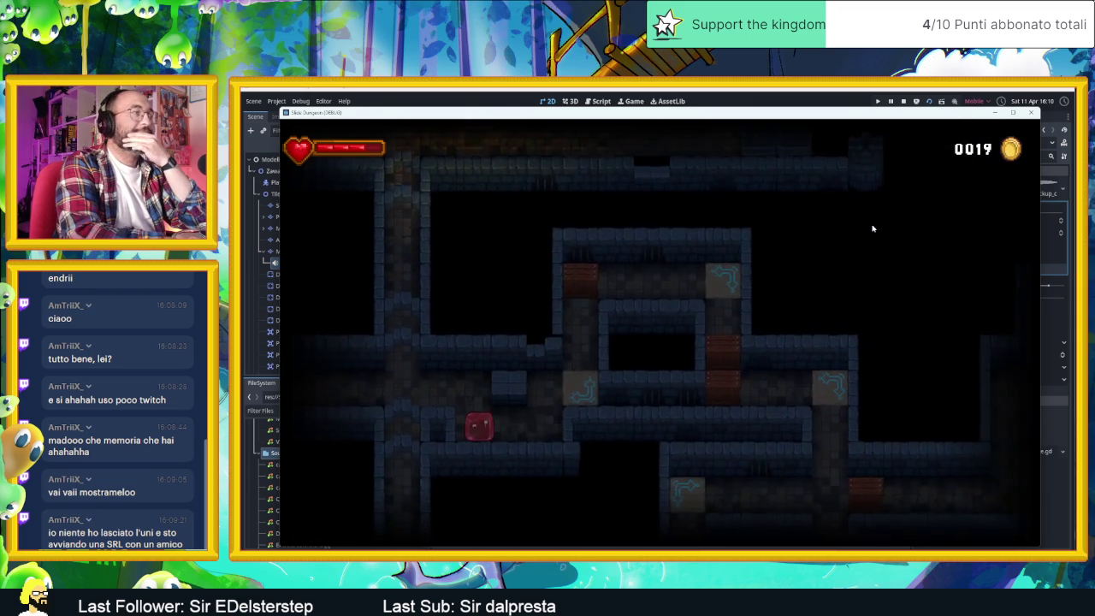
key("Right")
key("Up")
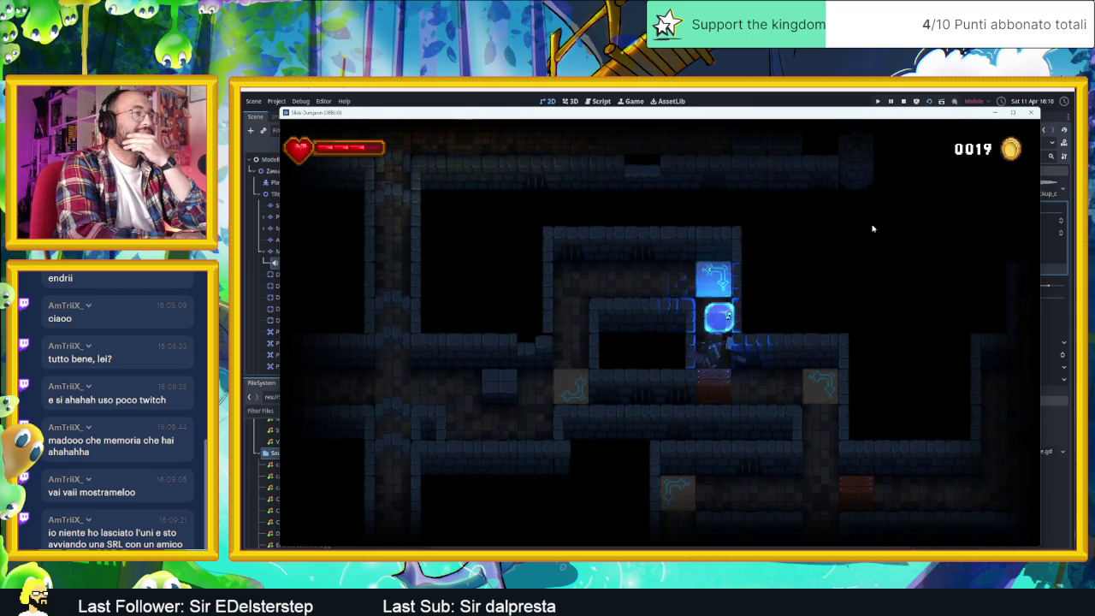
key("Down")
key("Left")
key("Up")
key("Right")
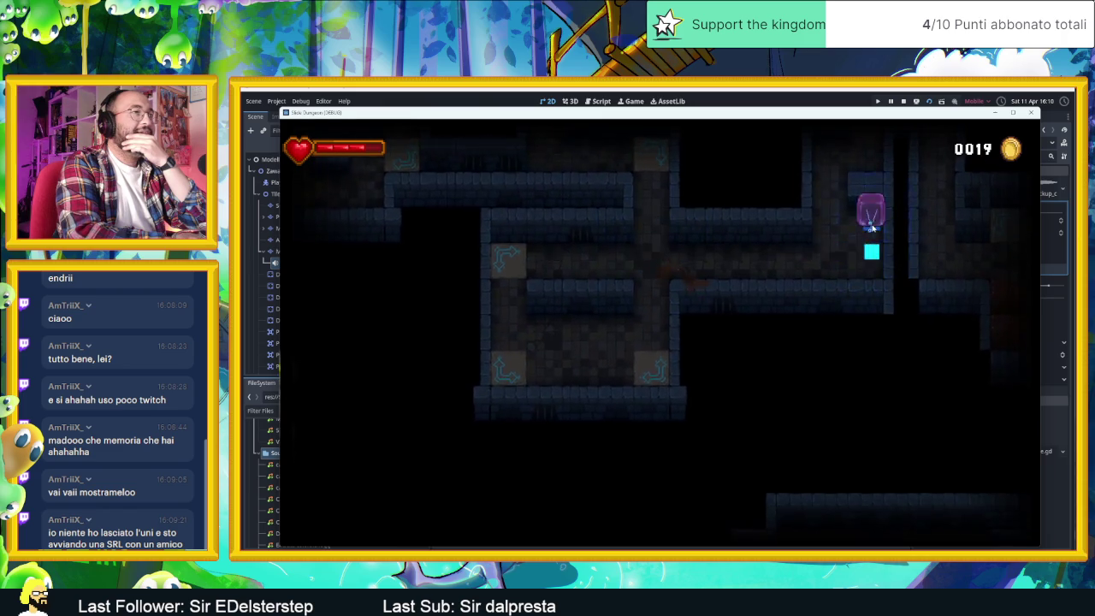
key("Up")
key("Right")
key("Down")
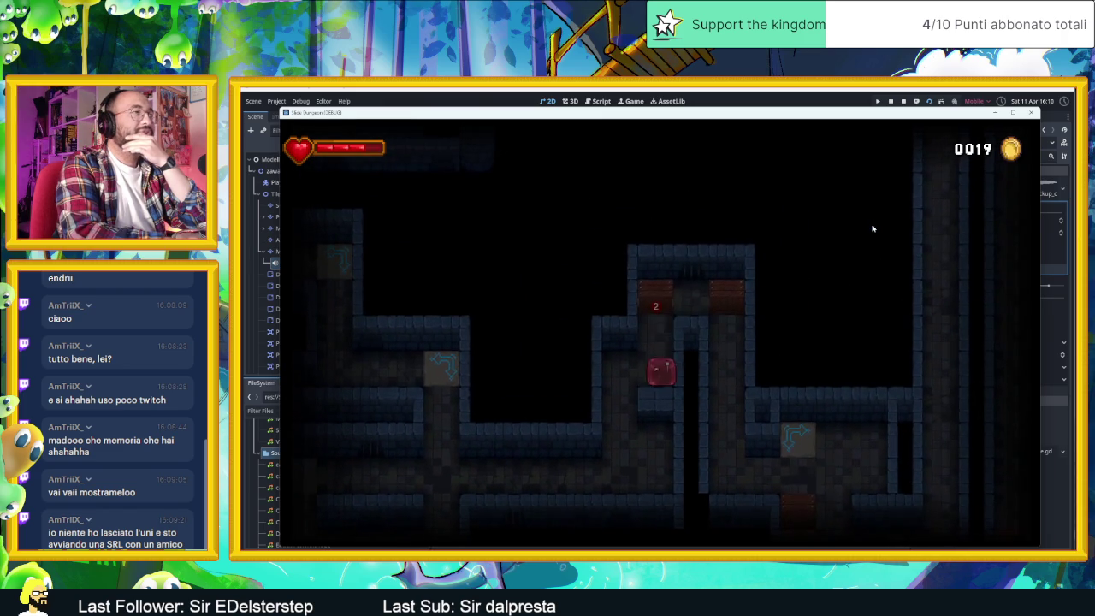
key("Down")
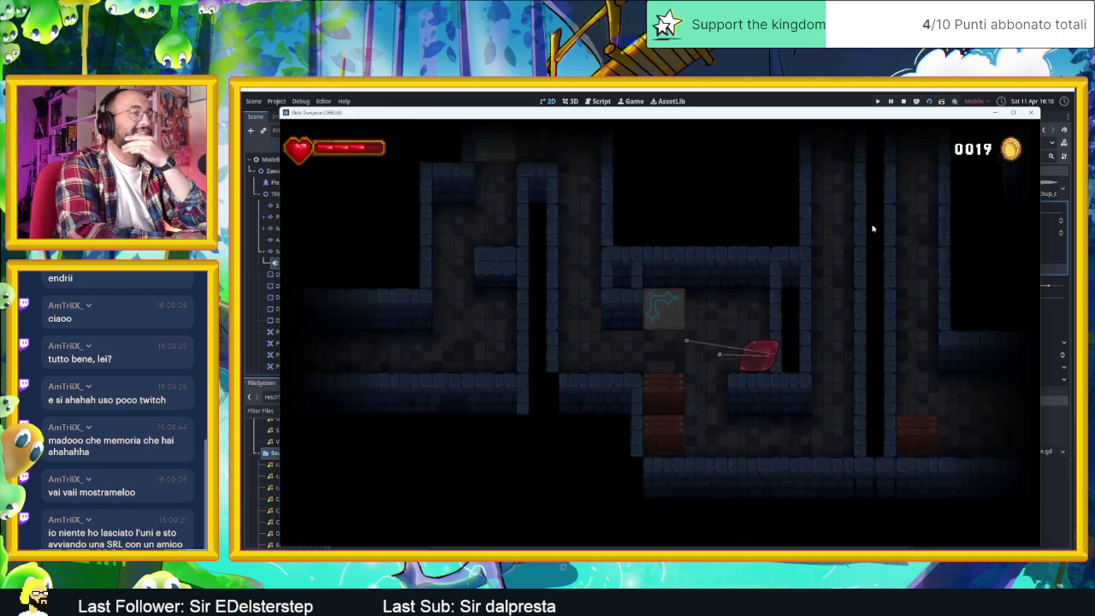
key("Up")
key("Left")
key("Right")
key("Up")
key("Left")
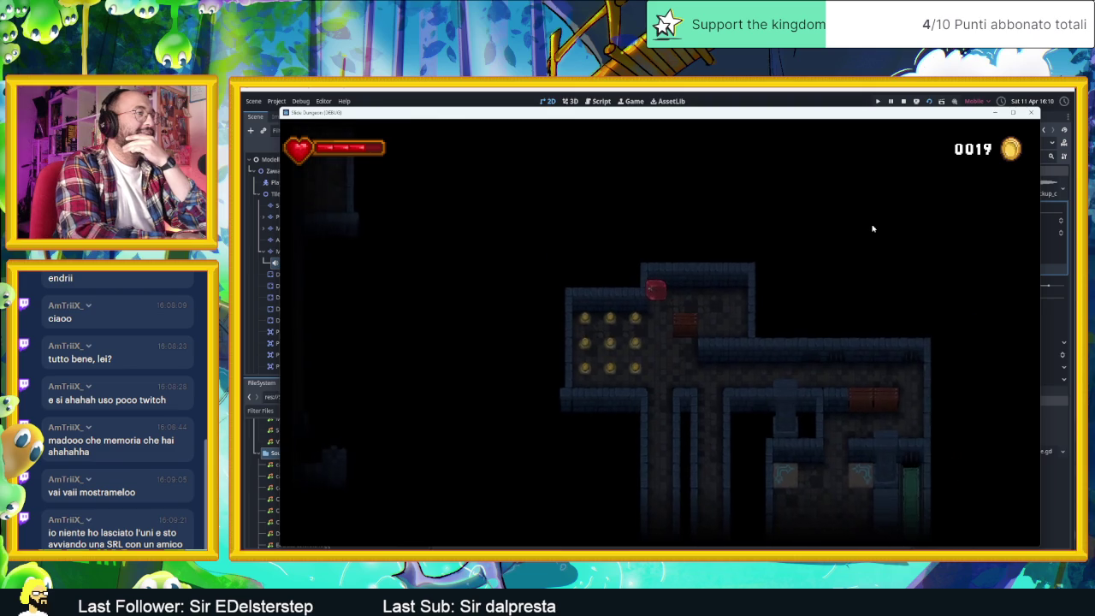
key("Down")
key("Up")
key("Right")
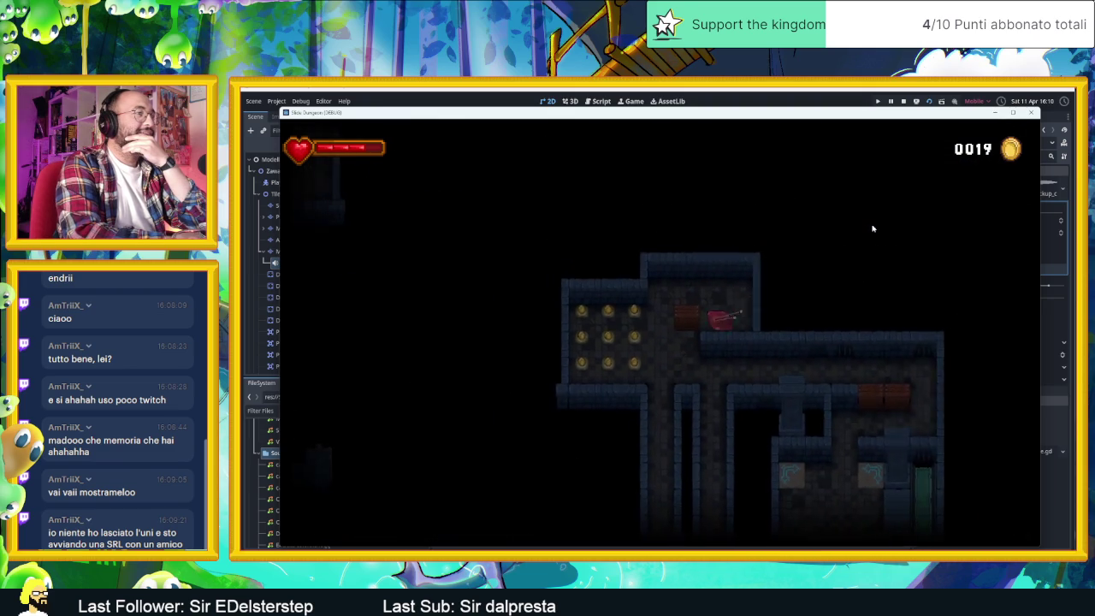
key("Left")
key("Down")
key("Right")
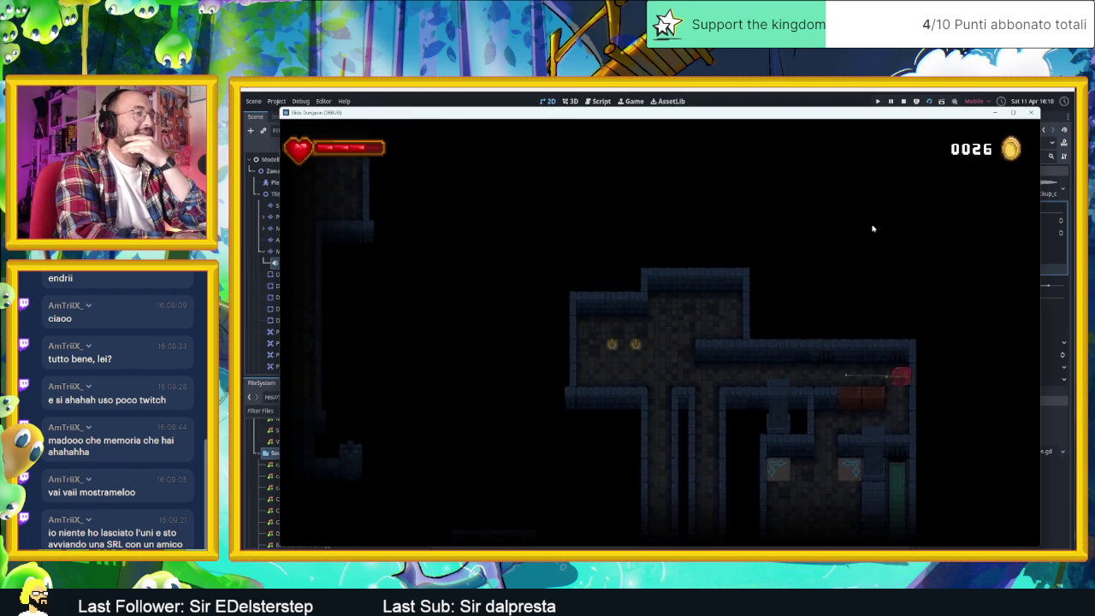
key("Down")
- Slide the slime through the upper-left area, lower corridors and spikes into further rooms
key("Up")
key("Down")
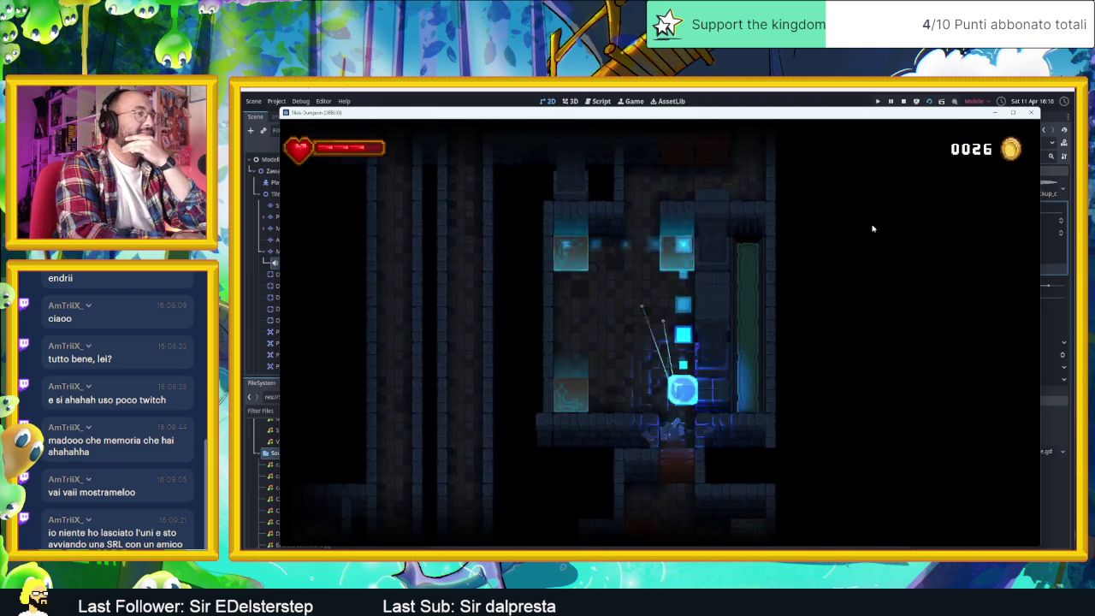
key("Left")
key("Up")
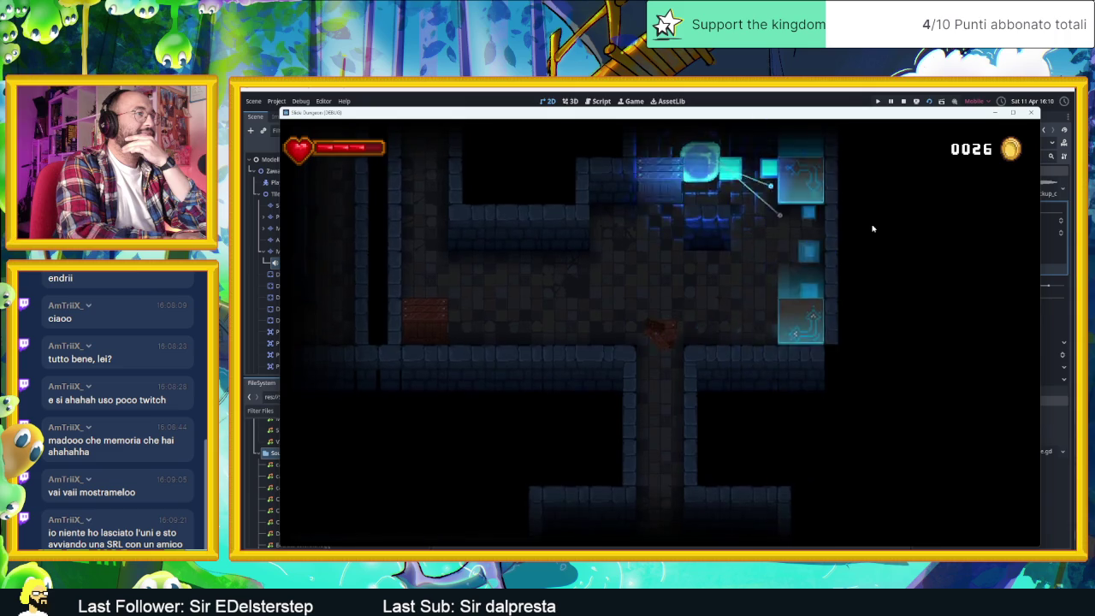
key("Down")
key("Right")
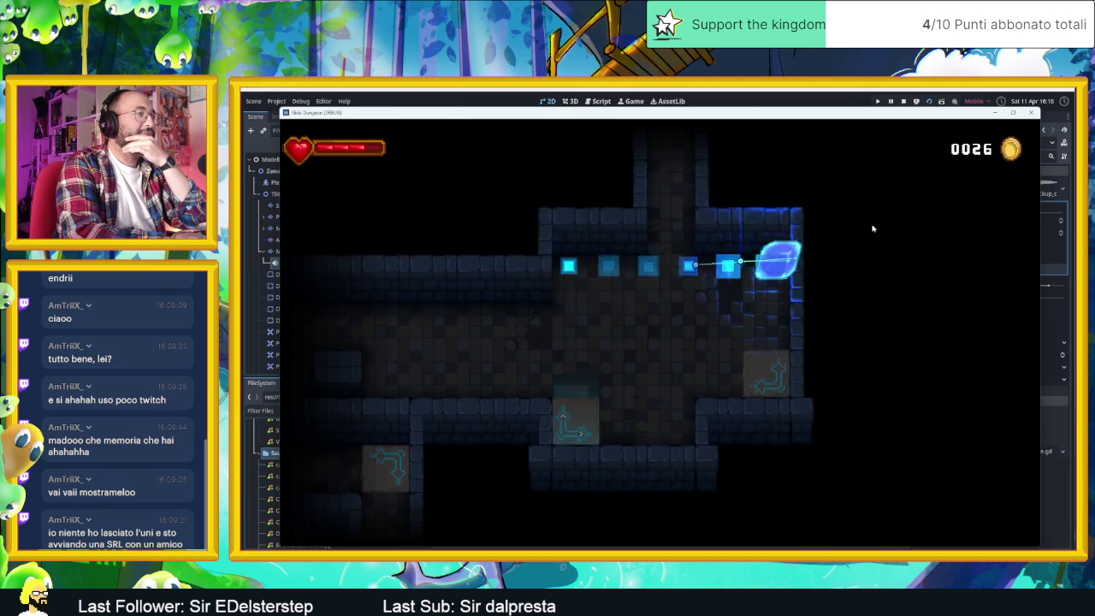
key("Left")
key("Up")
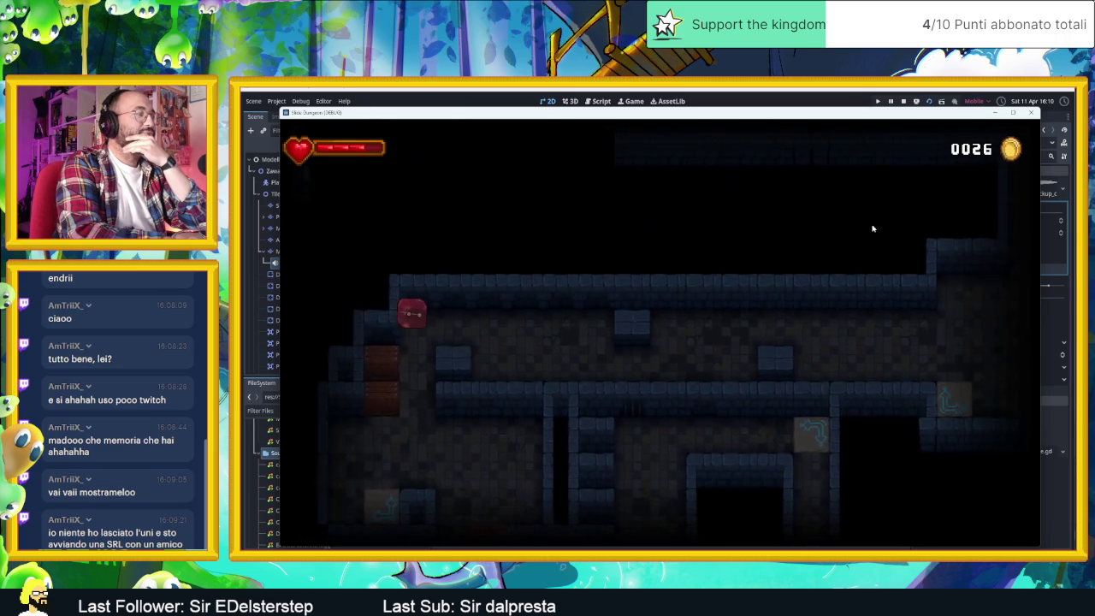
key("Right")
key("Down")
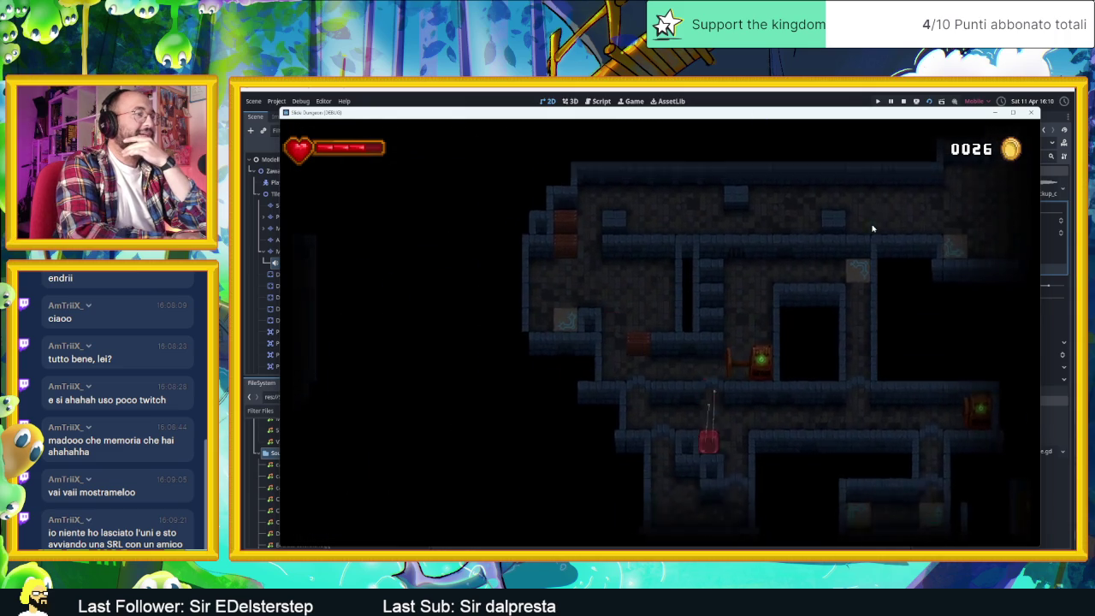
key("Right")
key("Down")
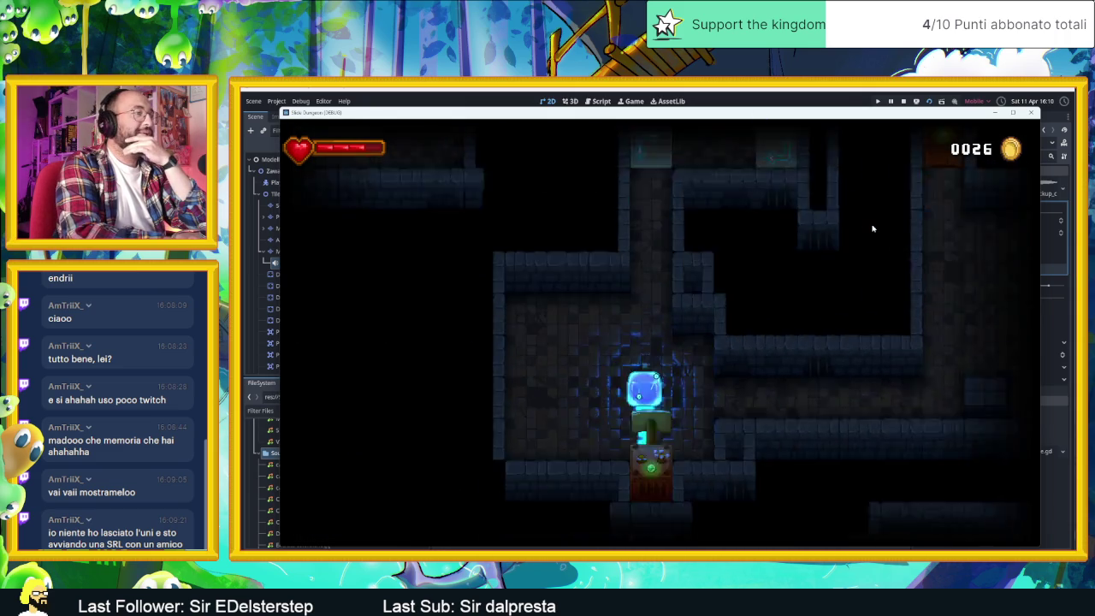
key("Up")
key("Down")
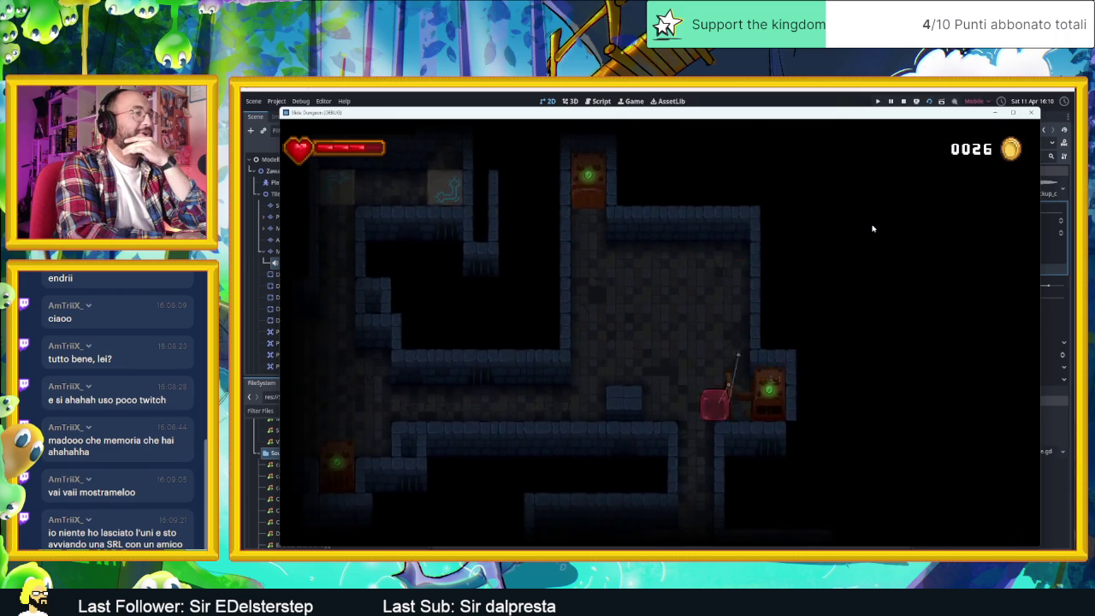
key("Left")
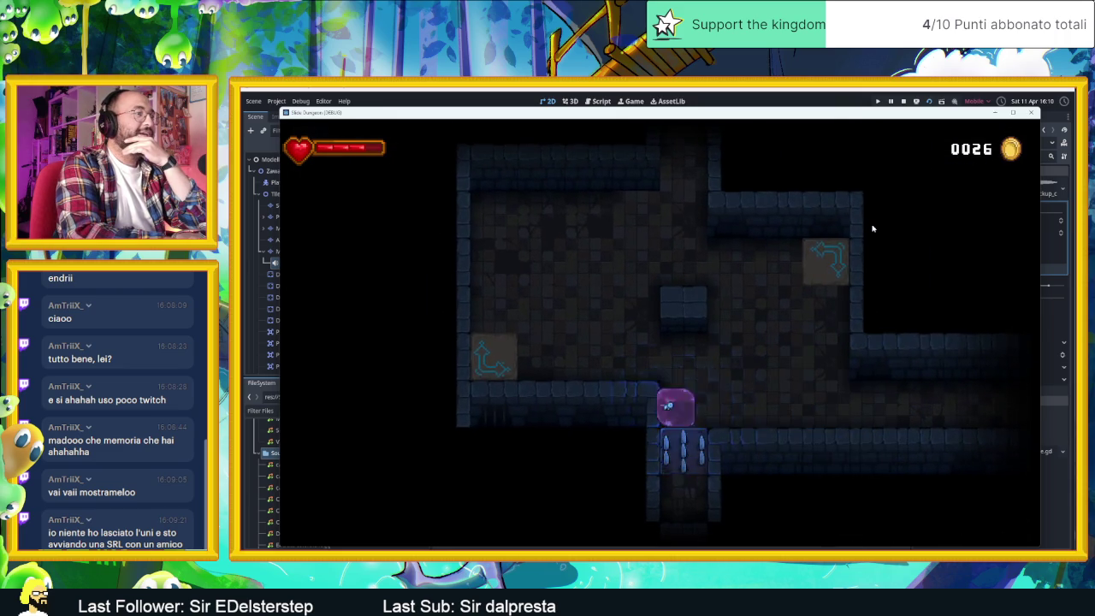
key("Down")
key("Down")
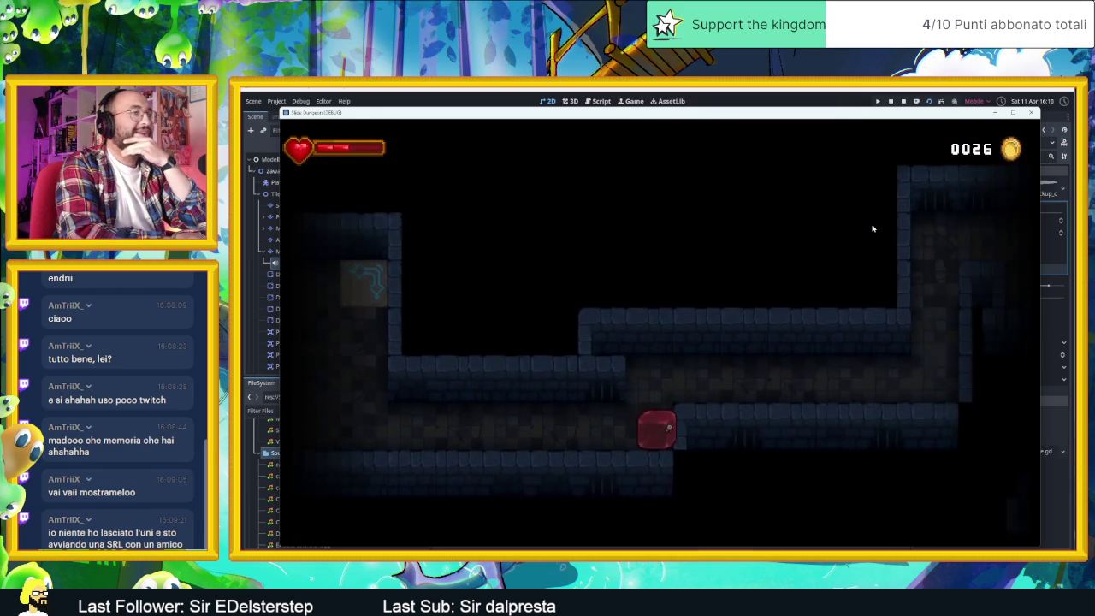
key("Right")
key("Down")
key("Right")
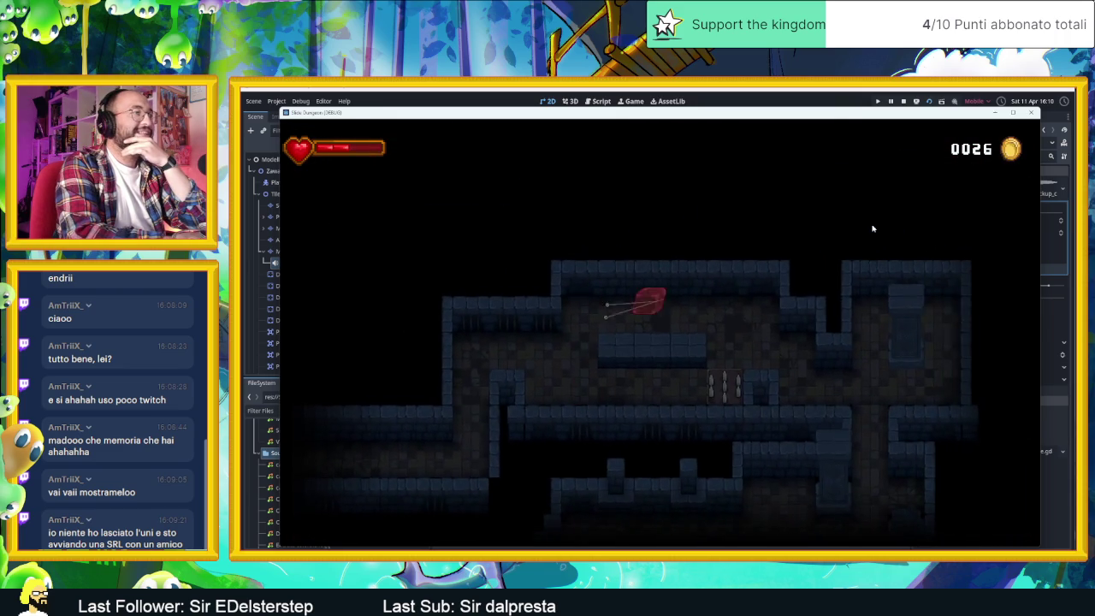
key("Up")
key("Down")
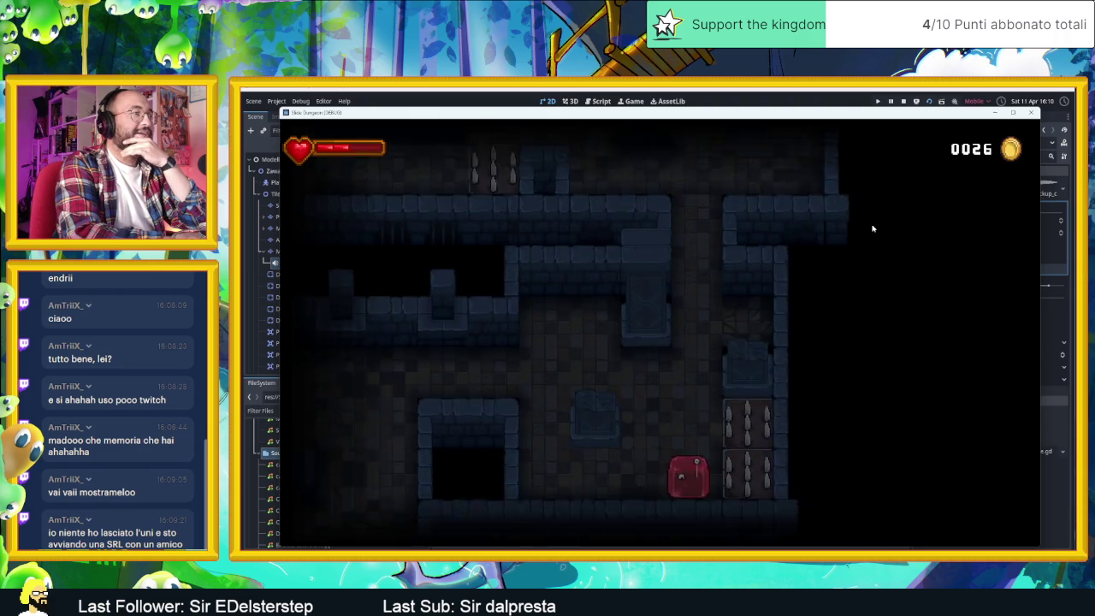
key("Left")
key("Up")
key("Up")
key("Right")
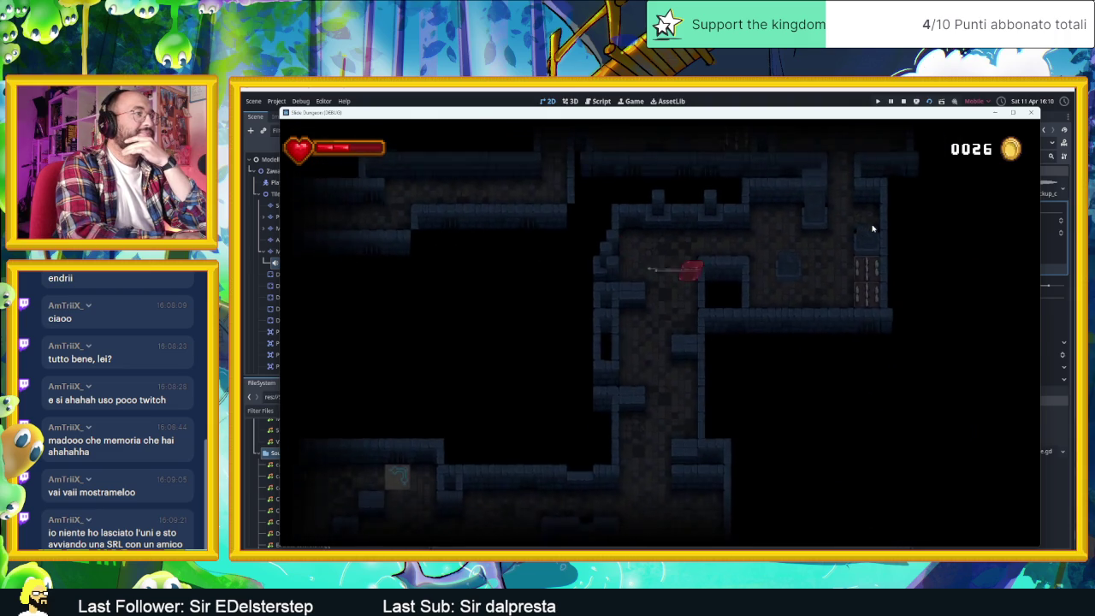
key("Down")
key("Right")
key("Down")
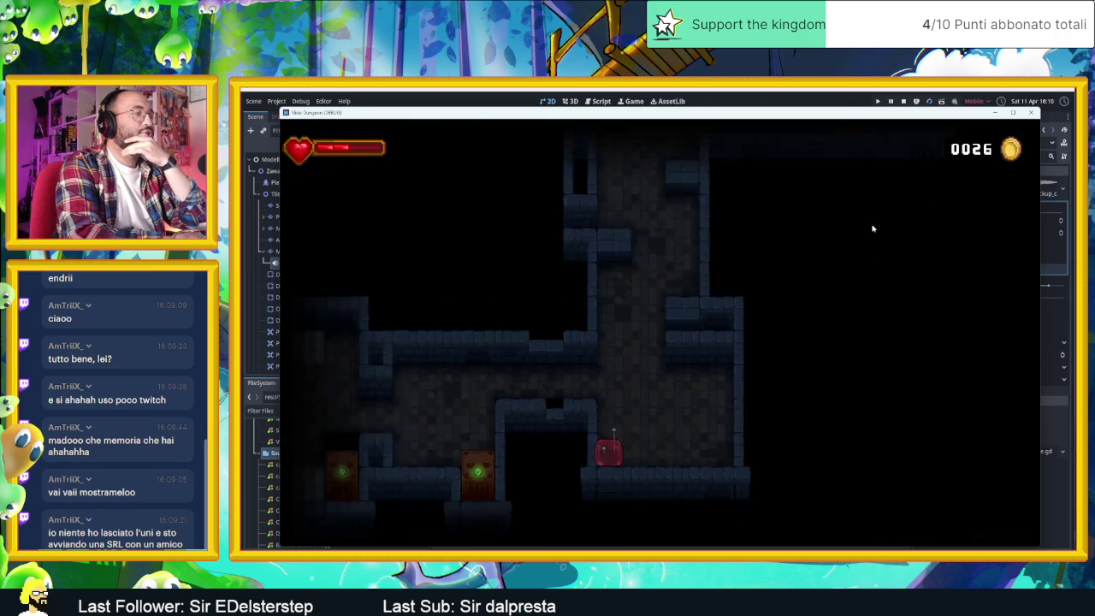
key("Right")
key("Left")
key("Down")
key("Left")
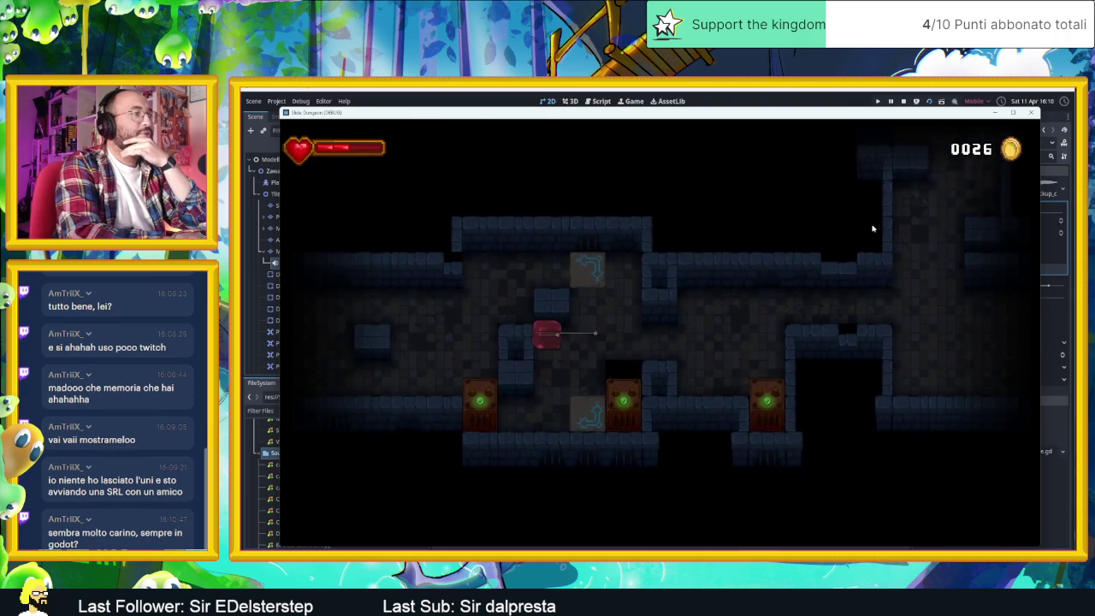
key("Right")
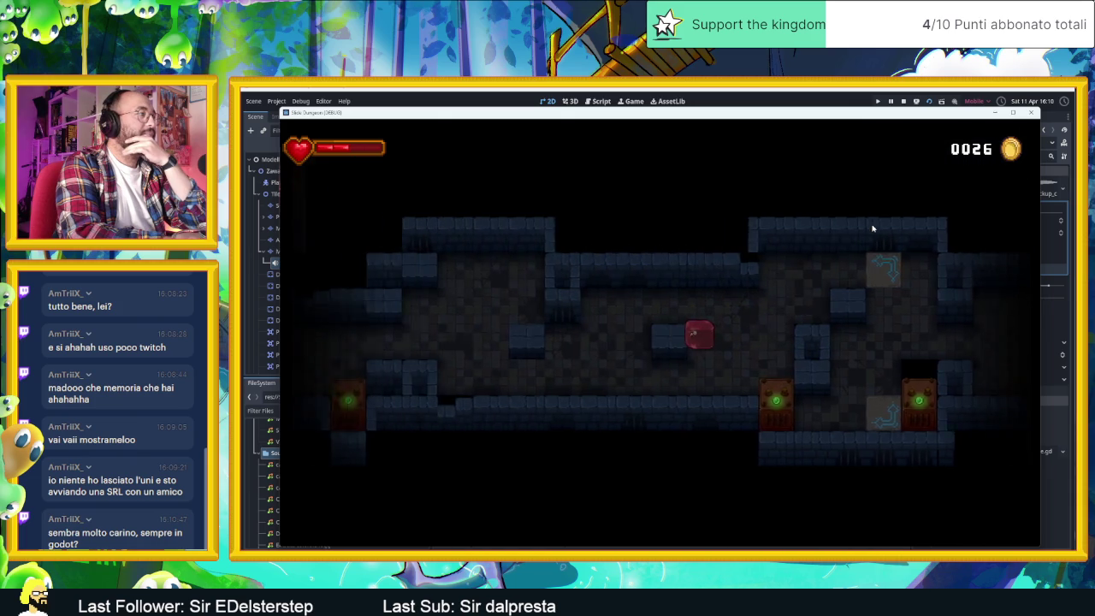
key("Down")
key("Left")
key("Up")
key("Right")
key("Down")
key("Left")
key("Down")
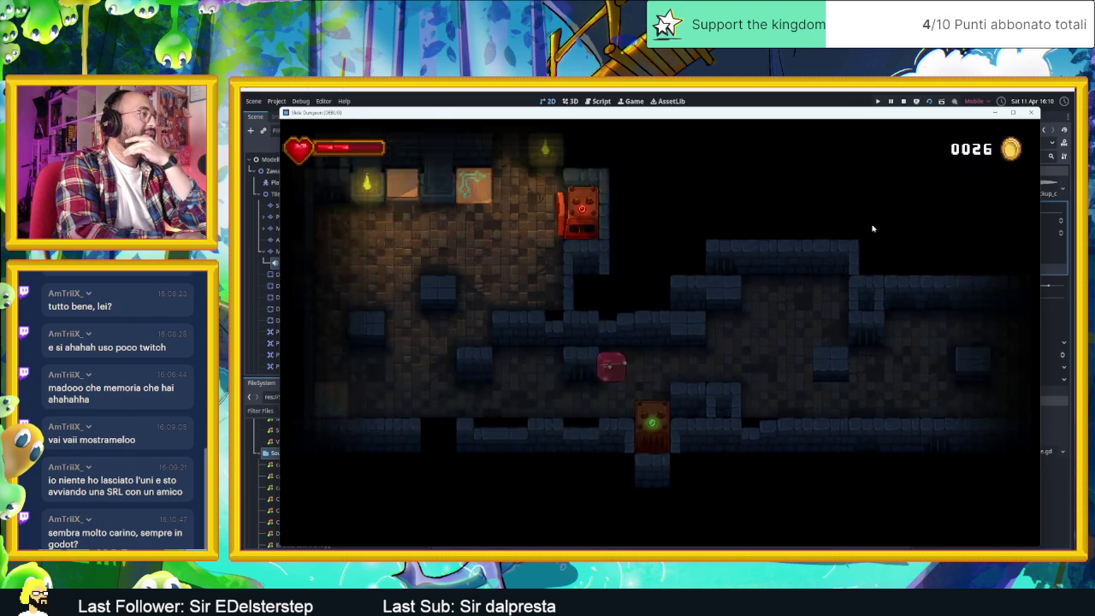
key("Left")
key("Up")
key("Right")
key("Down")
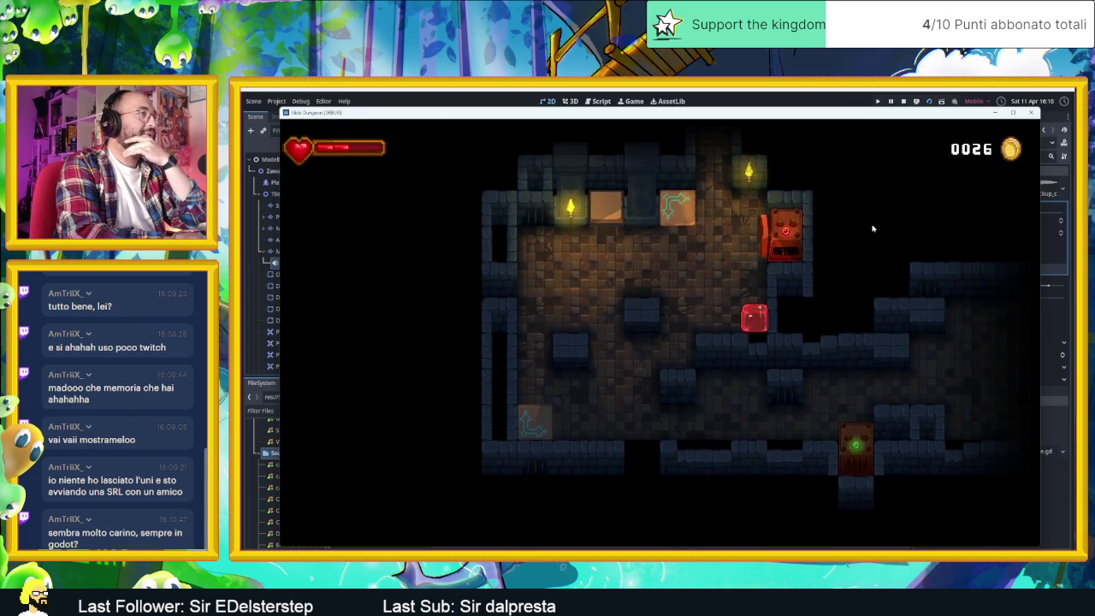
key("Left")
key("Up")
key("Down")
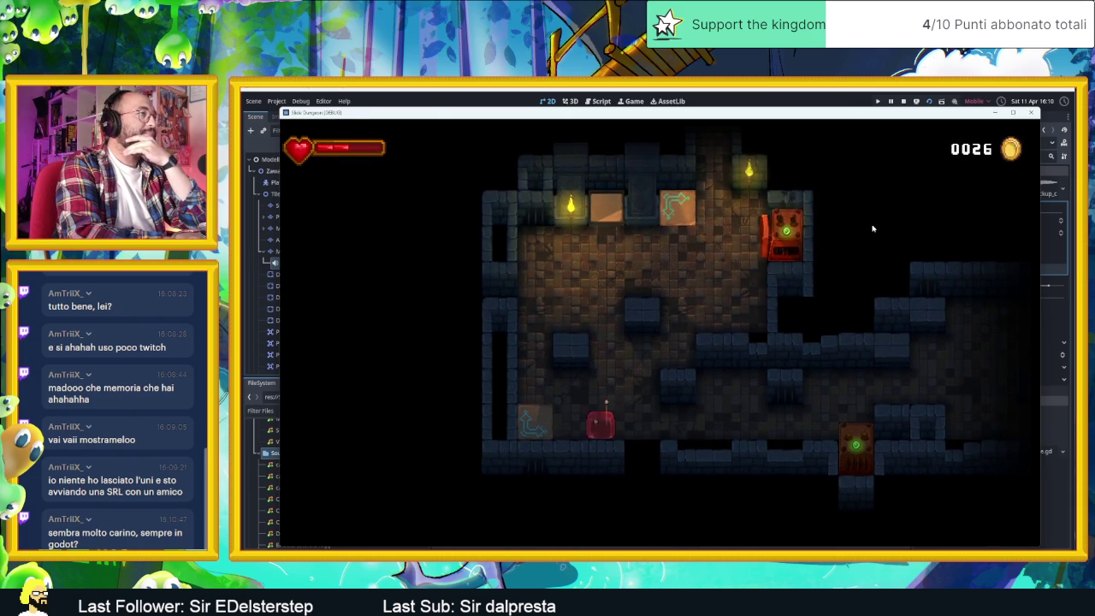
key("Left")
key("Right")
key("Up")
key("Up")
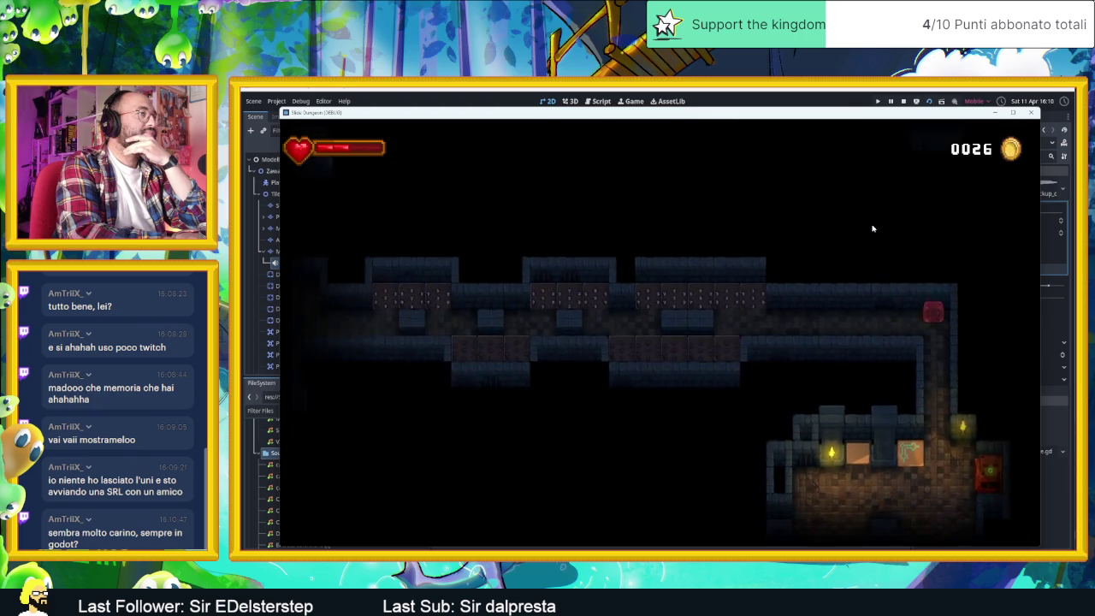
- Cross the long spiked corridor, lit room and vertical shaft, then stop the running game
key("Left")
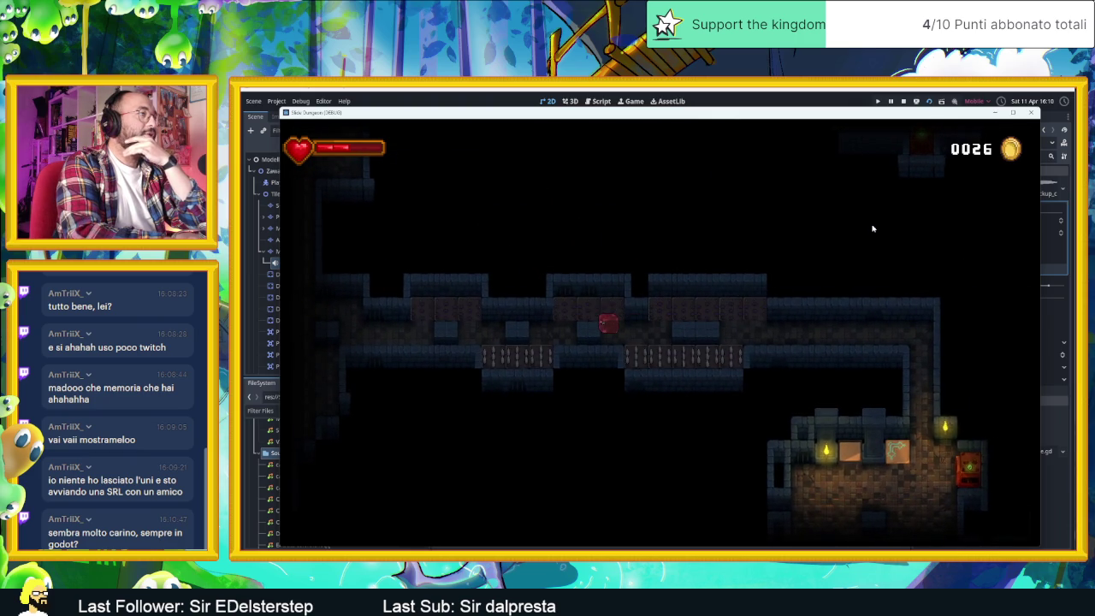
key("Left")
key("Left")
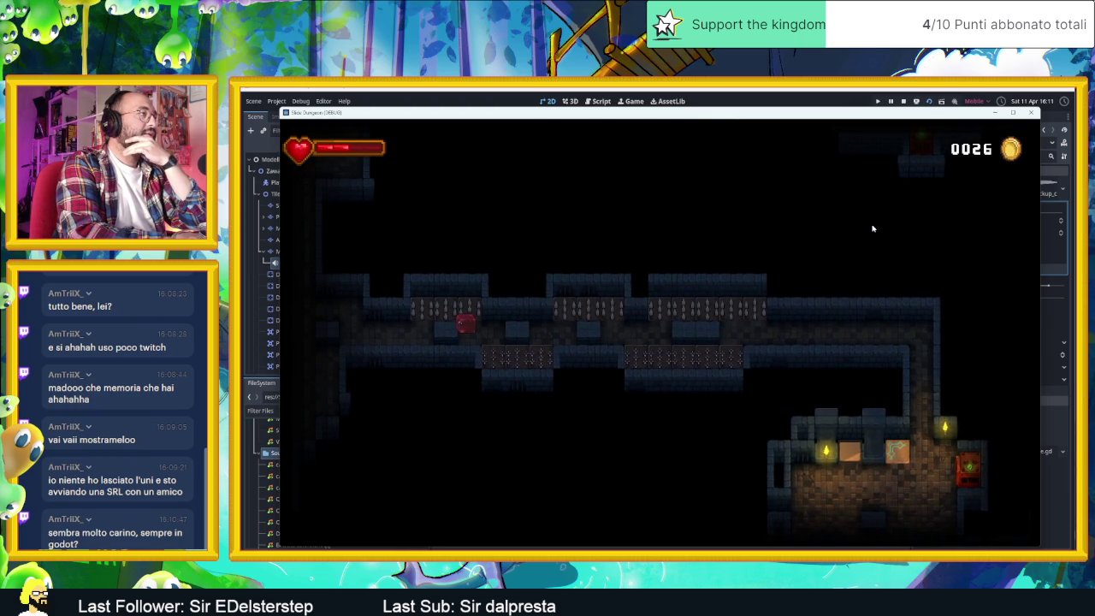
key("Left")
key("Right")
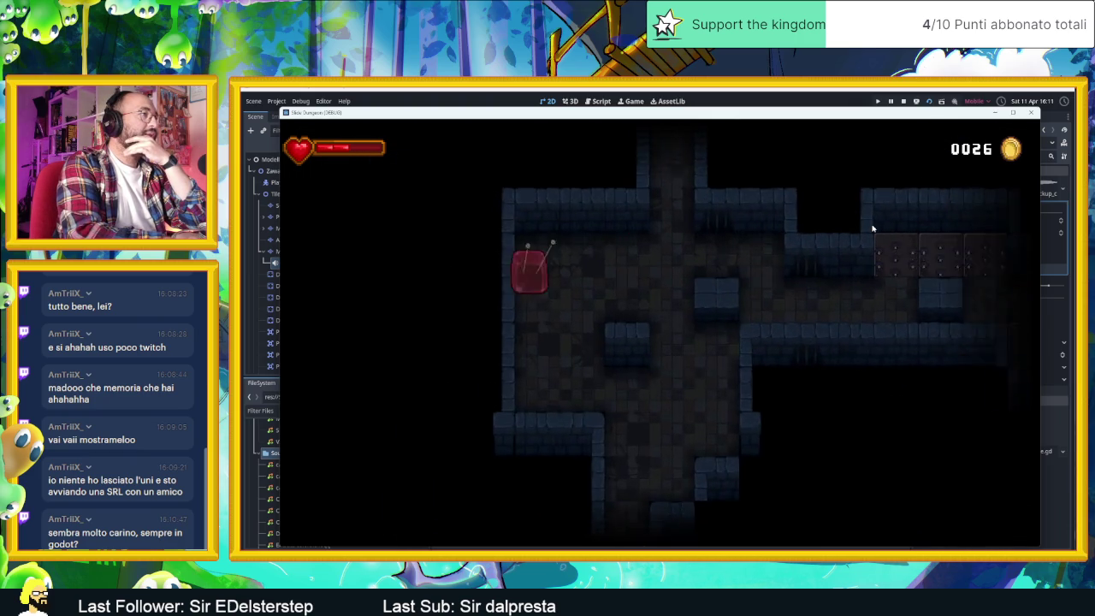
key("Left")
key("Down")
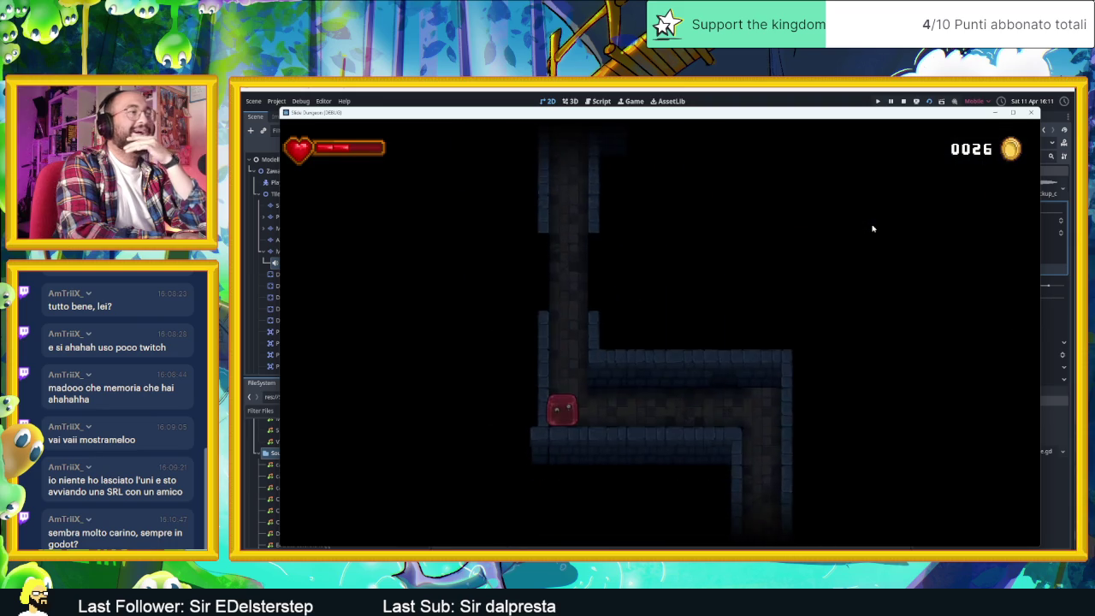
key("Down")
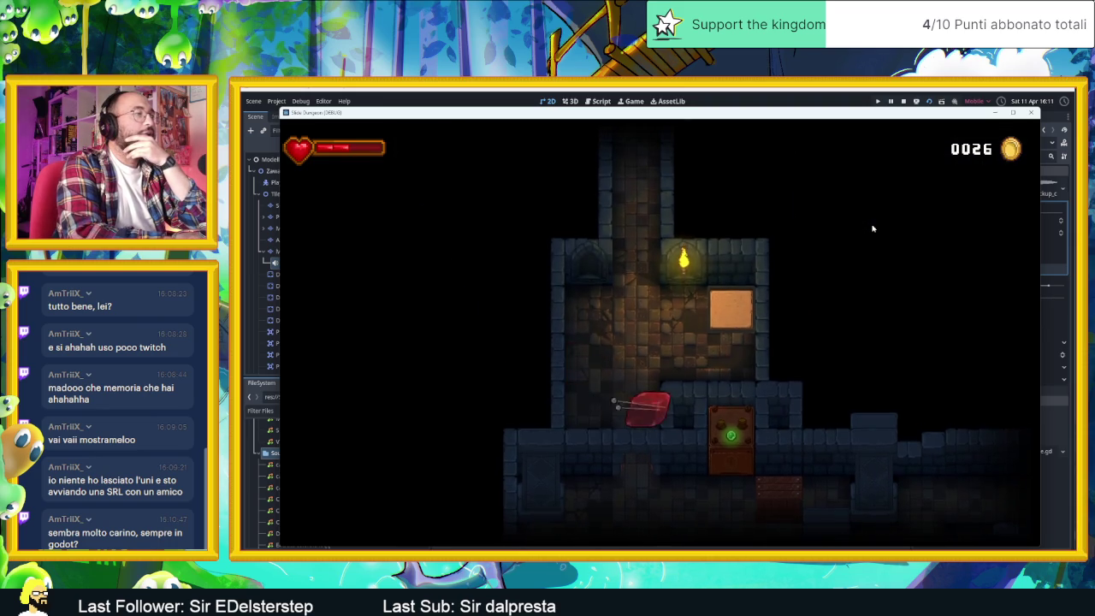
key("Down")
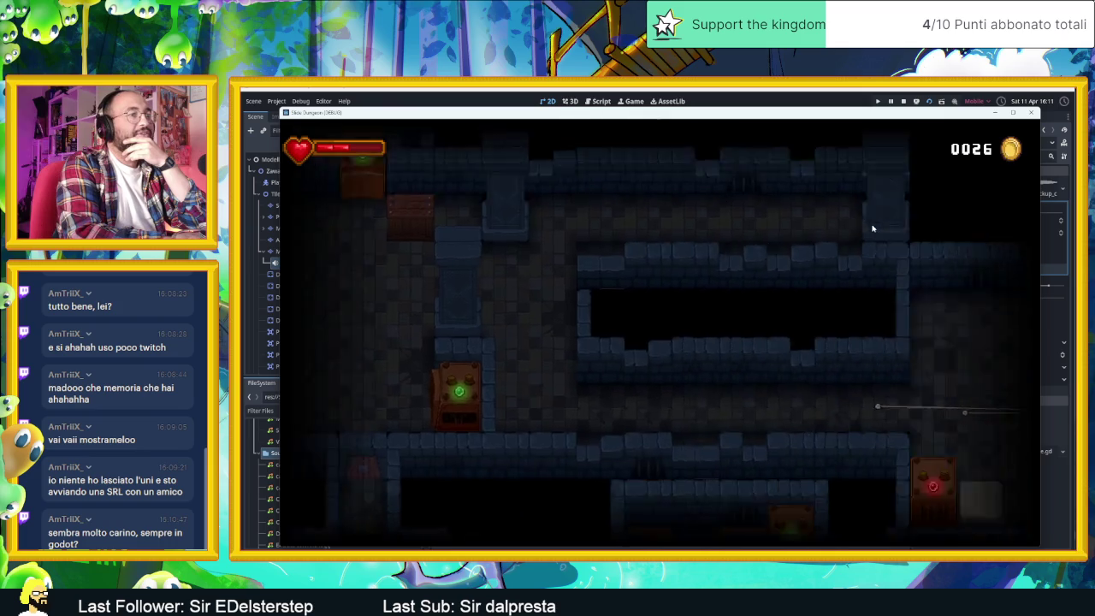
key("Left")
key("Down")
key("Up")
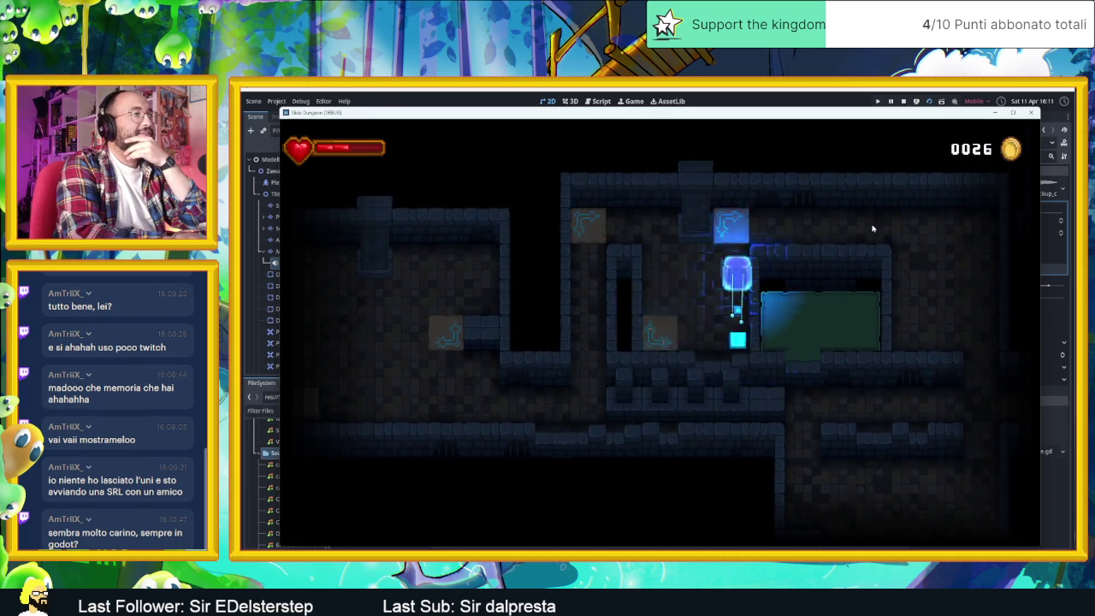
key("Right")
key("Down")
key("Up")
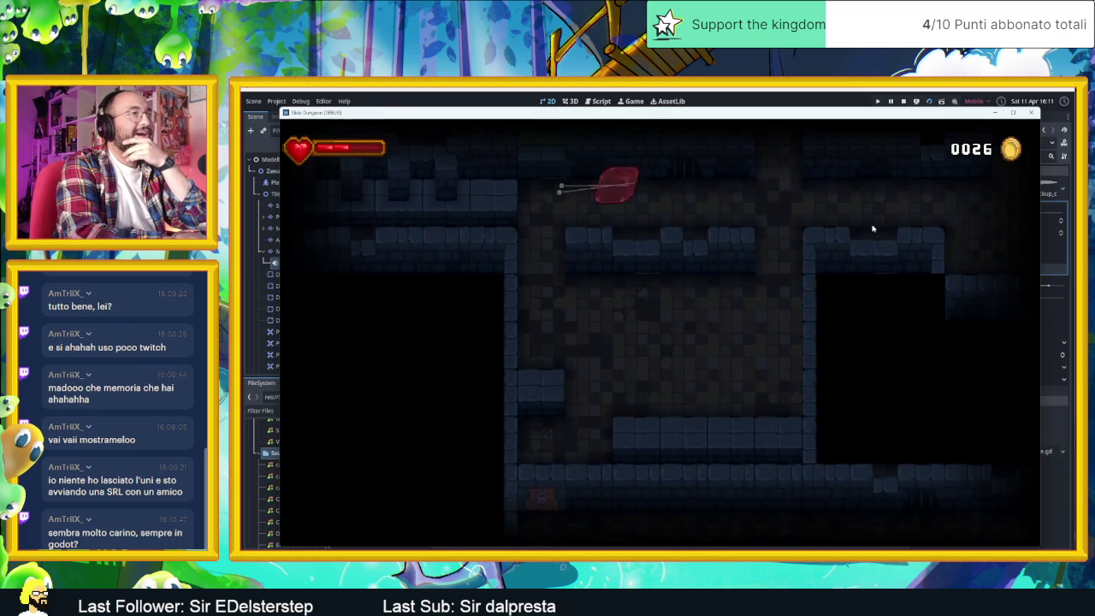
key("Down")
key("Left")
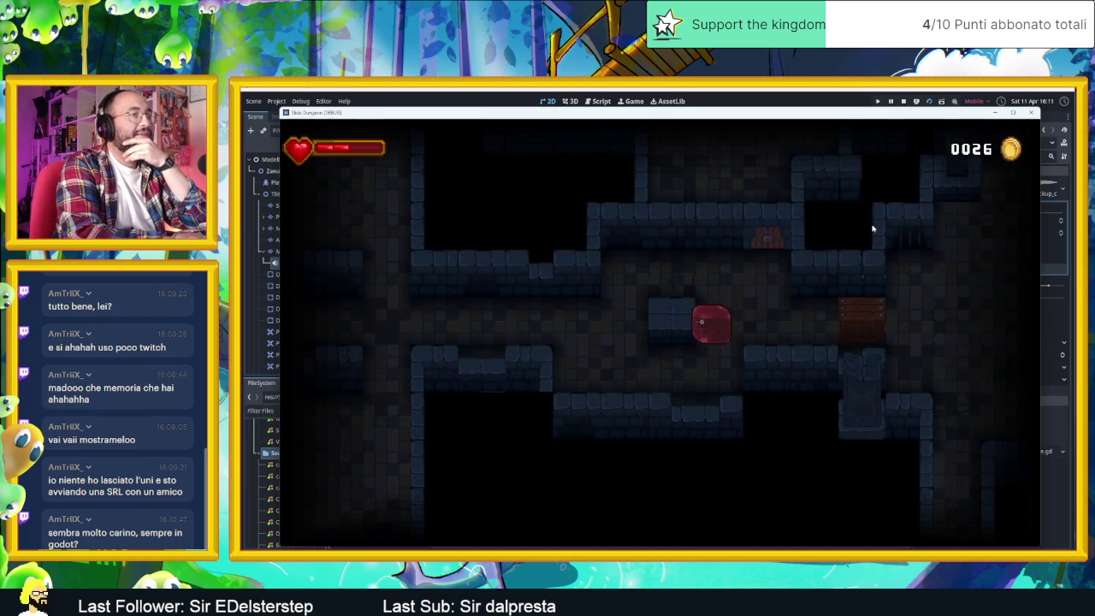
key("Up")
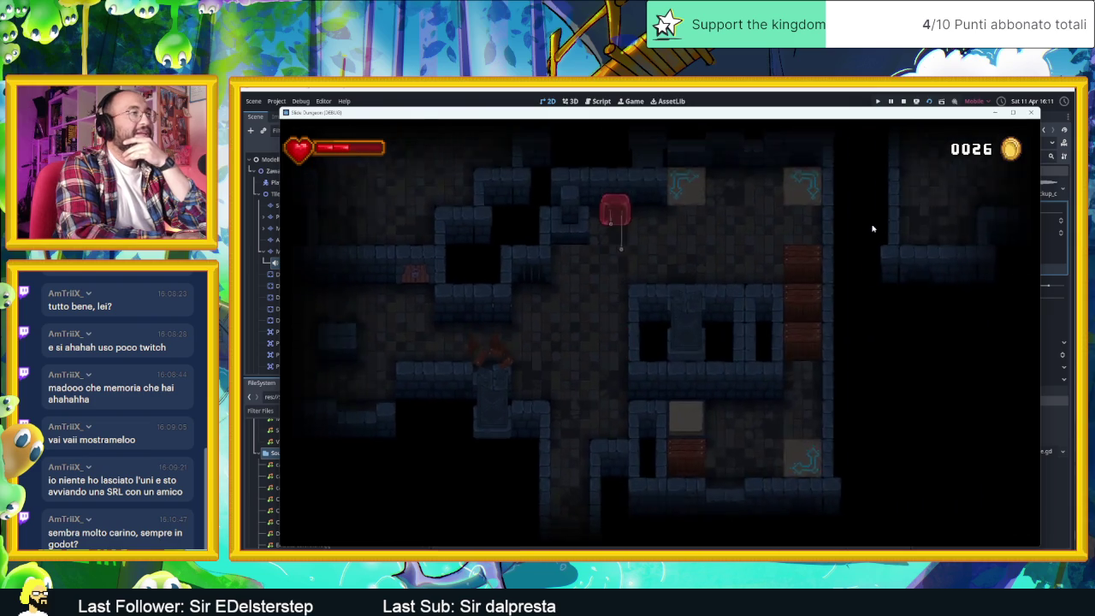
key("Right")
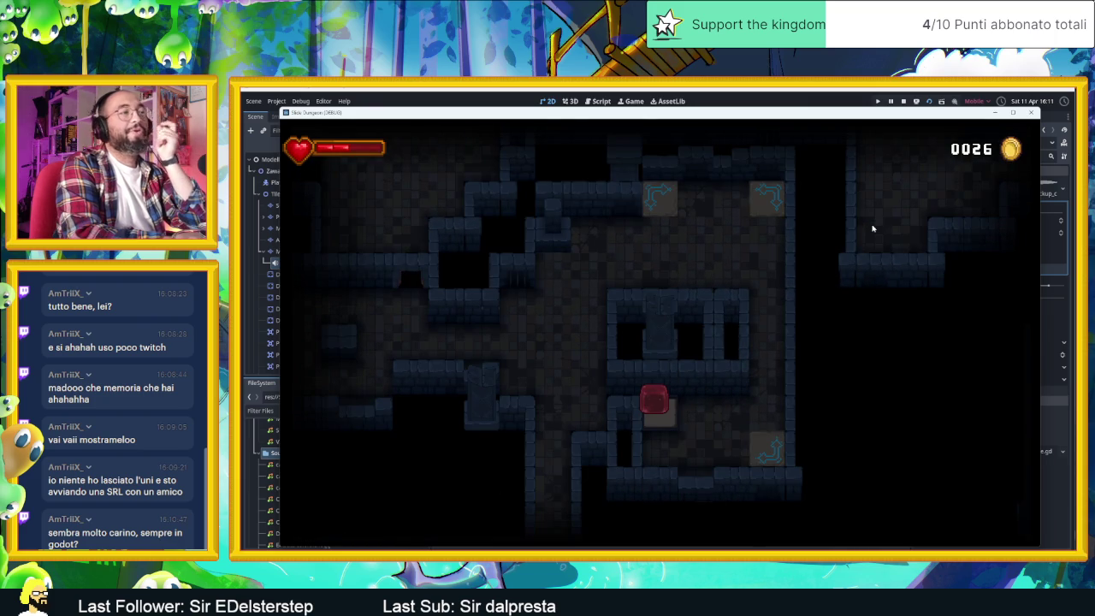
key("Down")
key("Left")
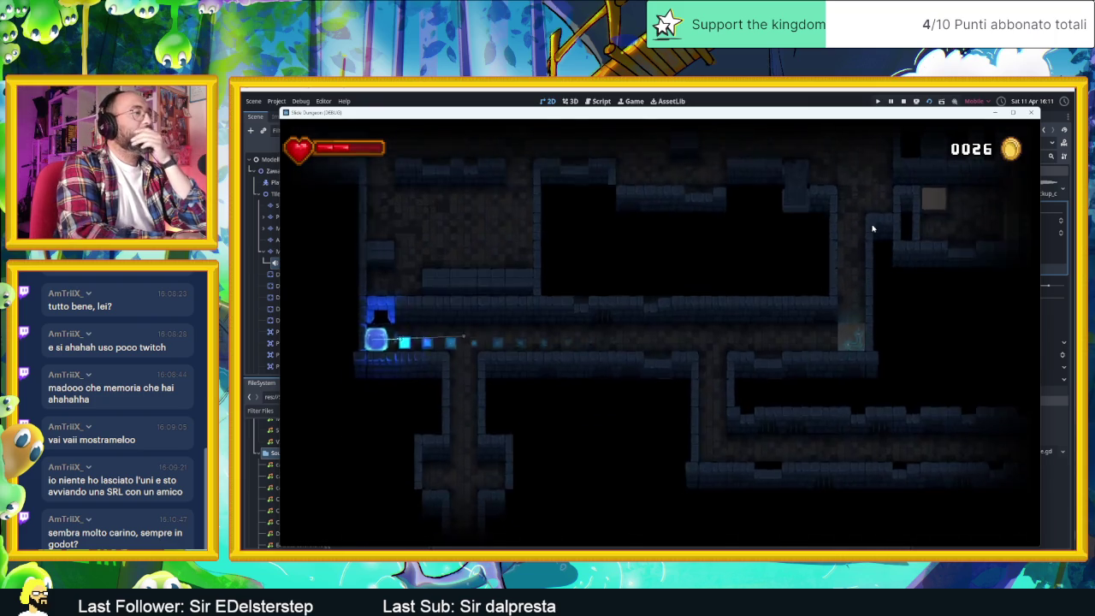
key("Up")
key("Right")
key("Up")
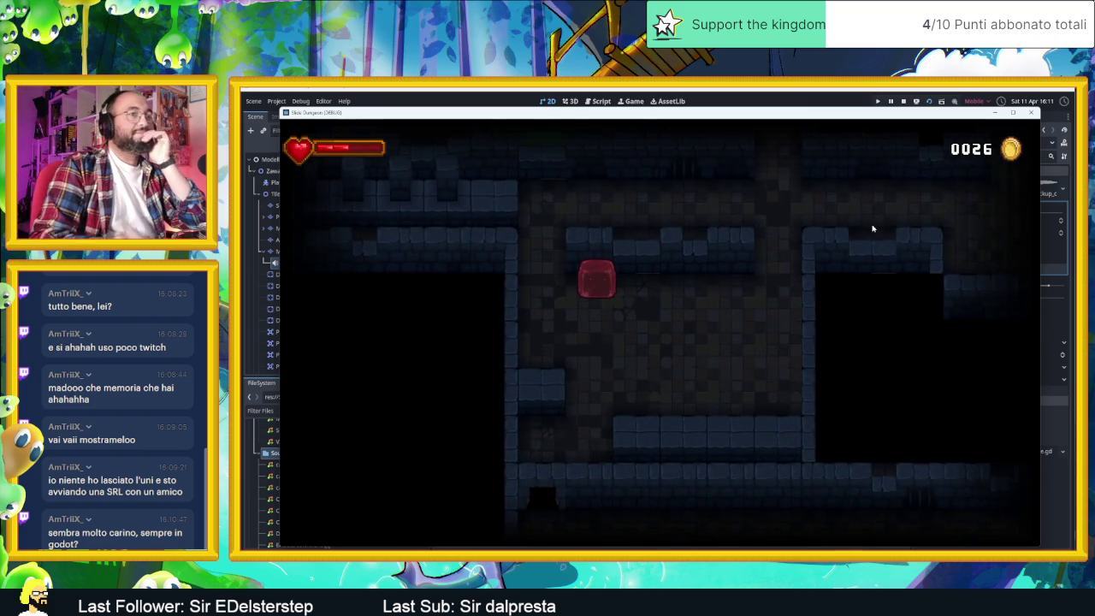
left_click(1032, 113)
- Switch to the Village scene and dismiss the villager's sacred-tree healing dialogue with Space
left_click(608, 117)
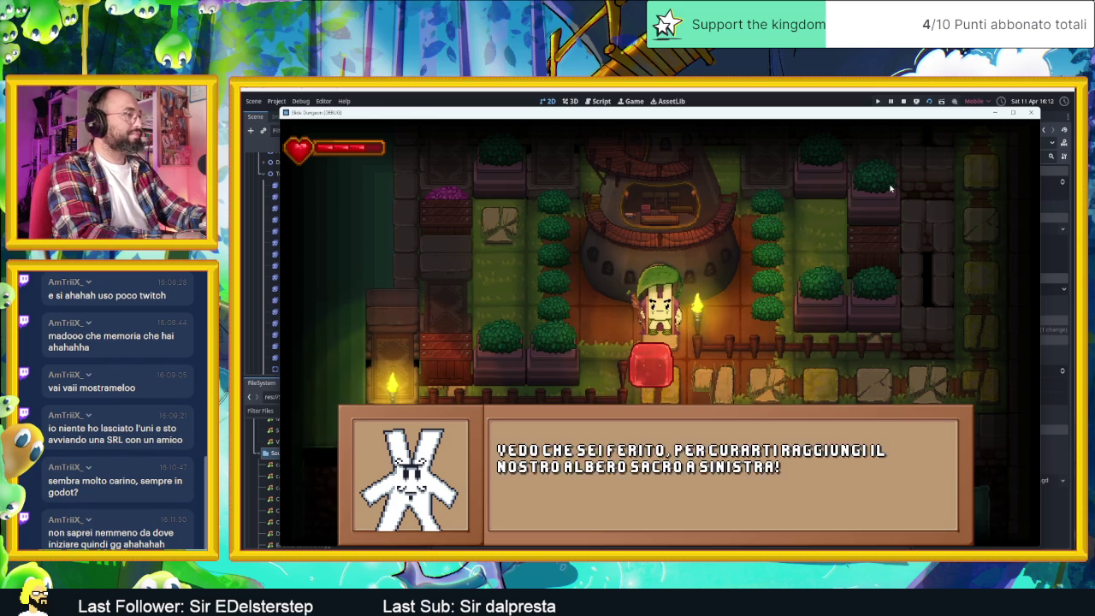
key("space")
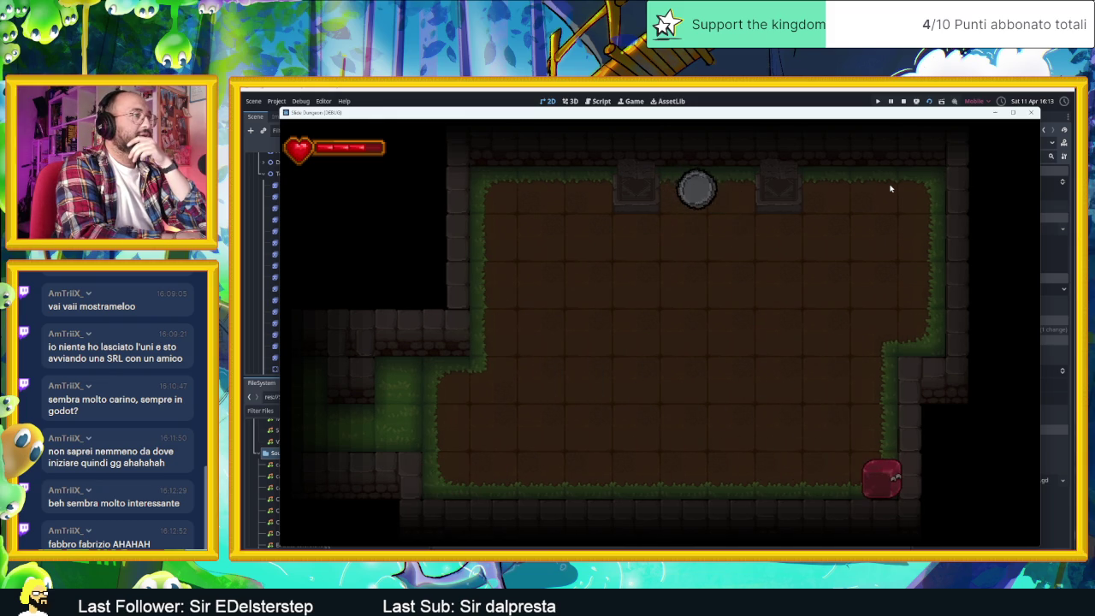
- Slide the slime left, down, right and up through the village rooms into the statue square
key("Left")
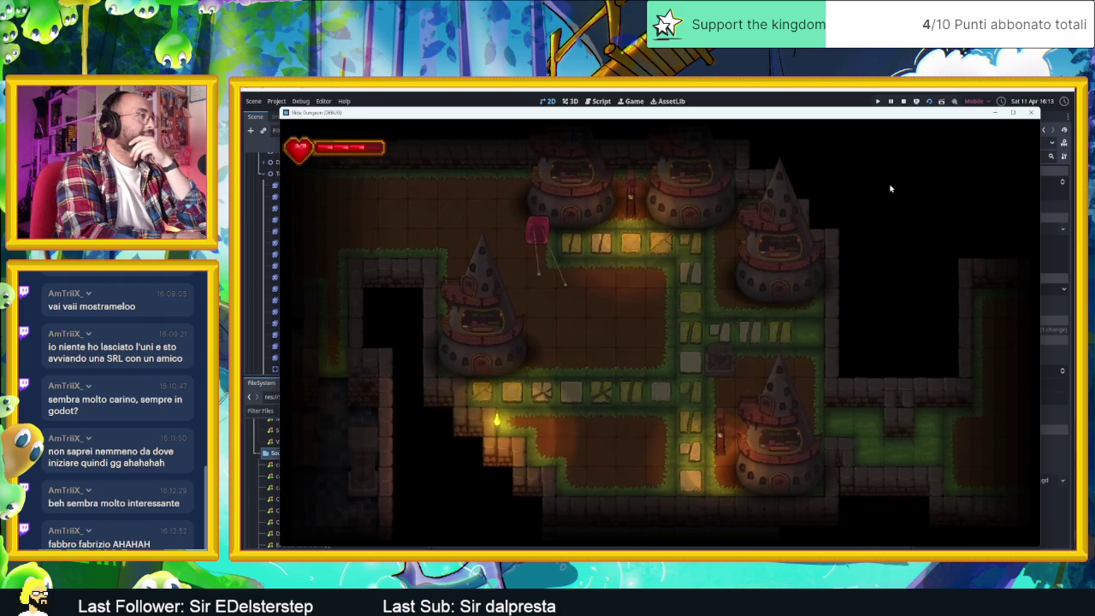
key("Down")
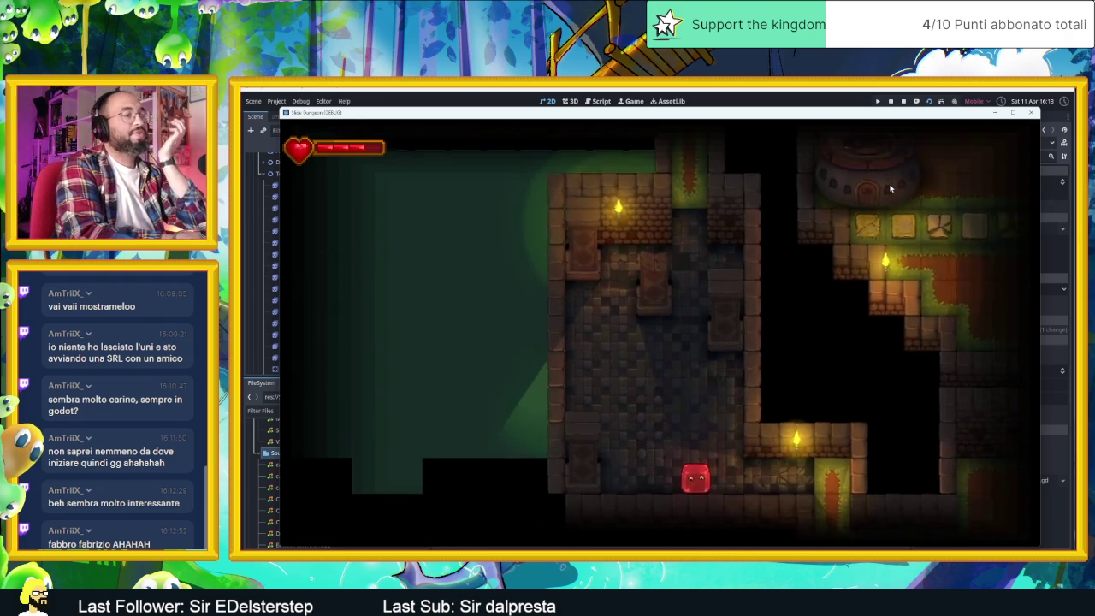
key("Right")
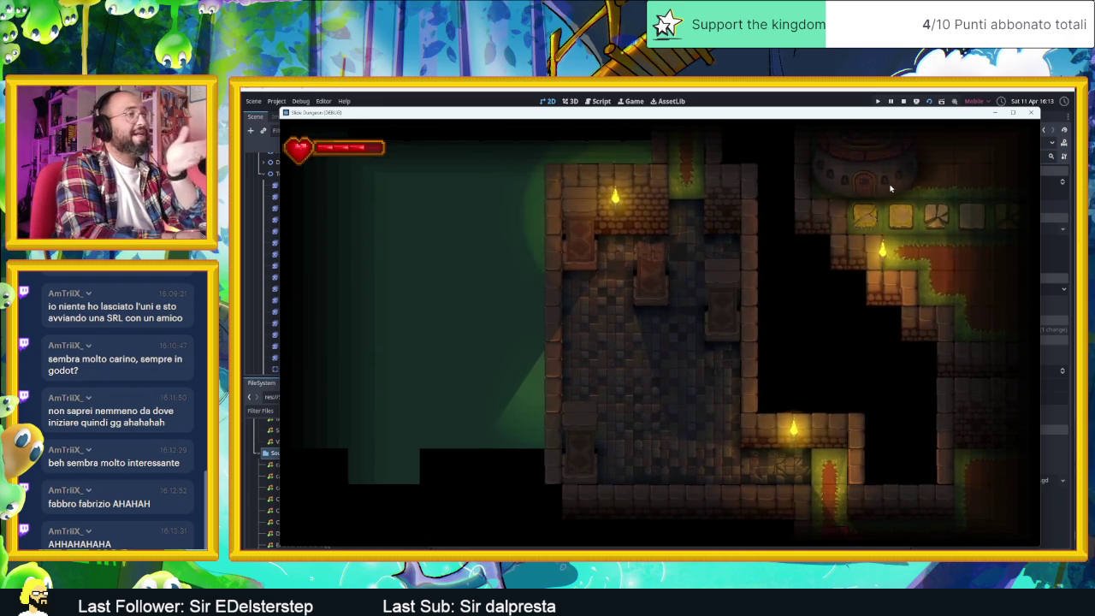
key("Up")
key("Right")
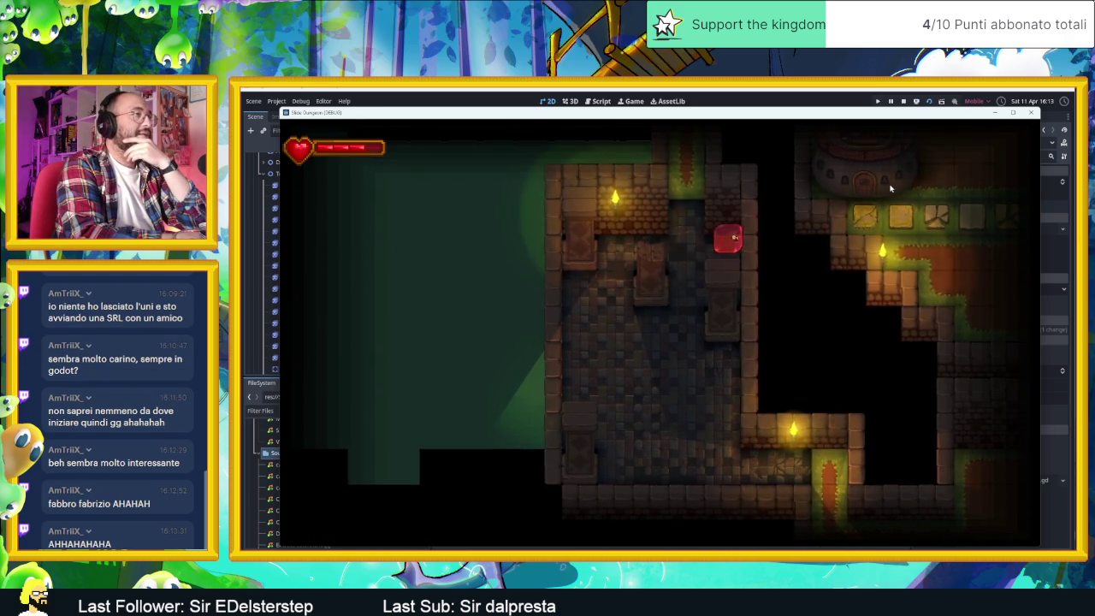
key("Left")
key("Left")
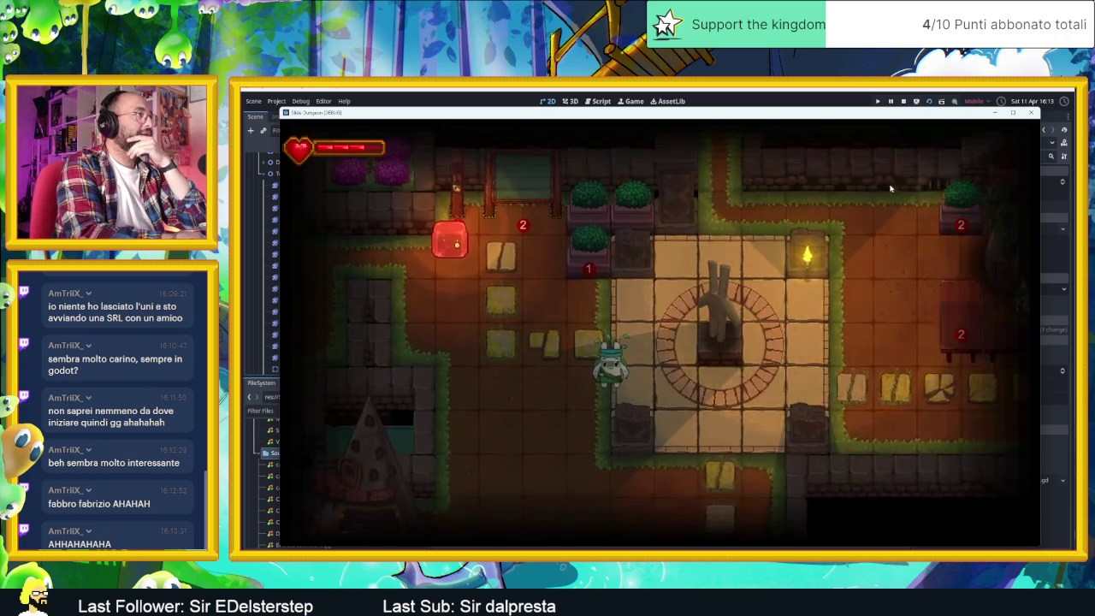
key("Right")
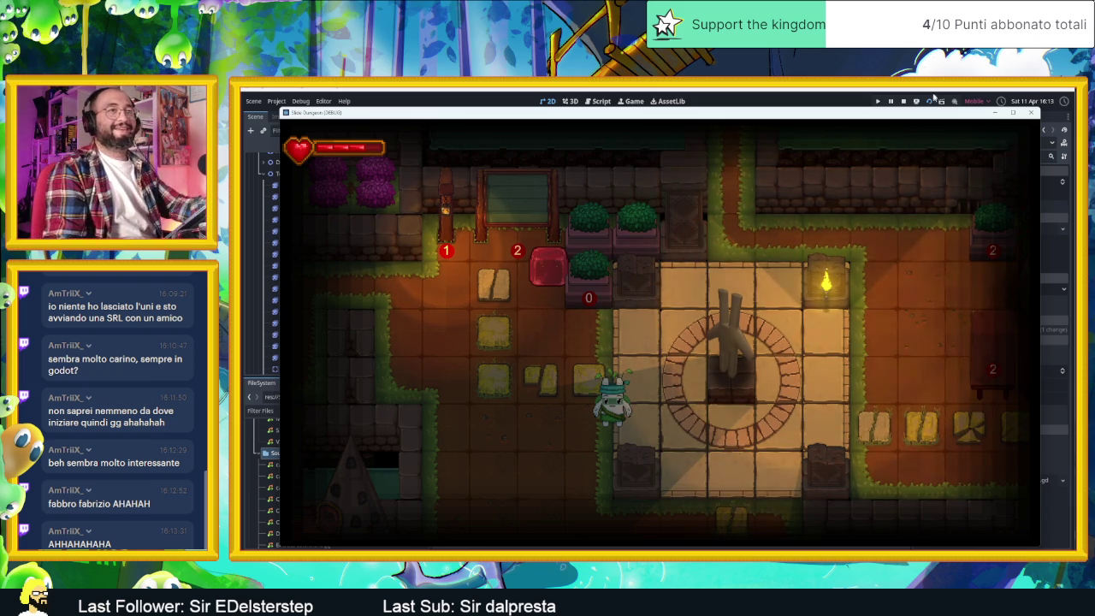
- Stop the running village game to return to the Village scene editor
left_click(1031, 112)
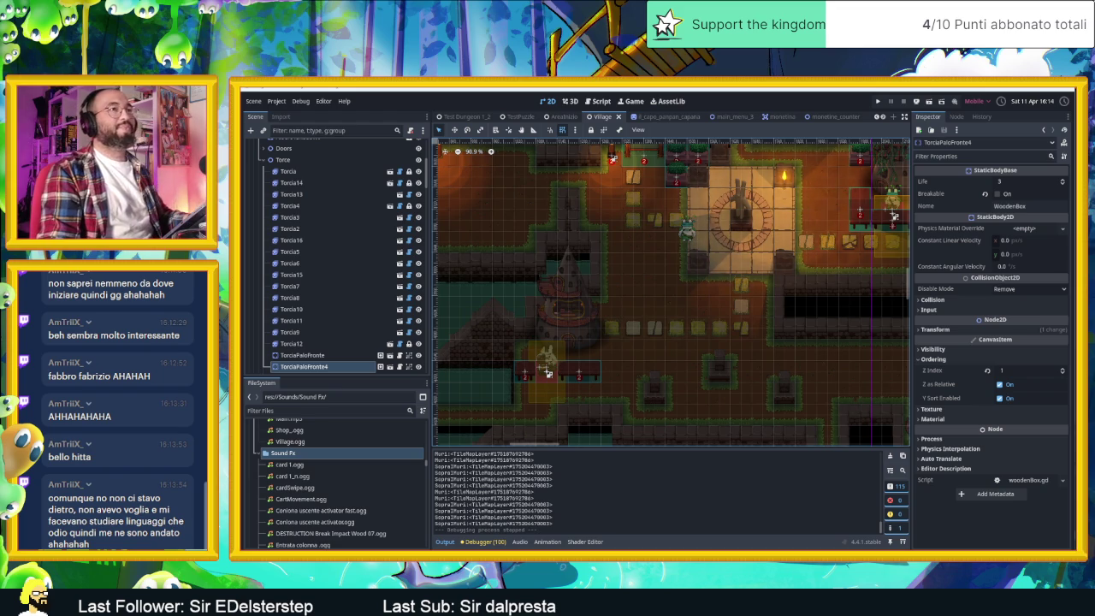
- Hide the Godot editor with Win+D to reveal the Windows desktop
key("super+d")
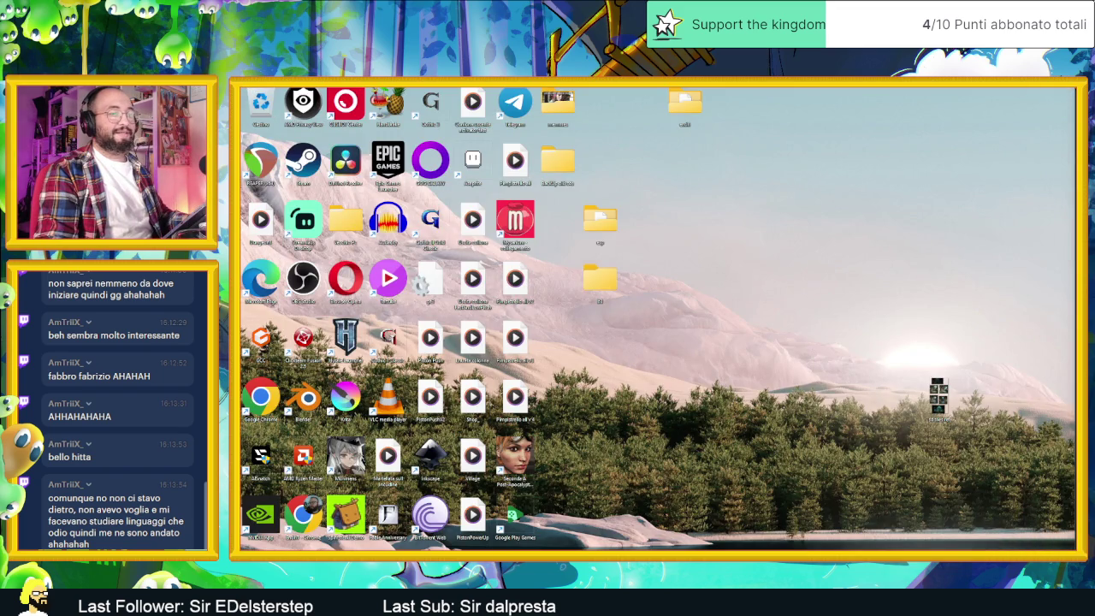